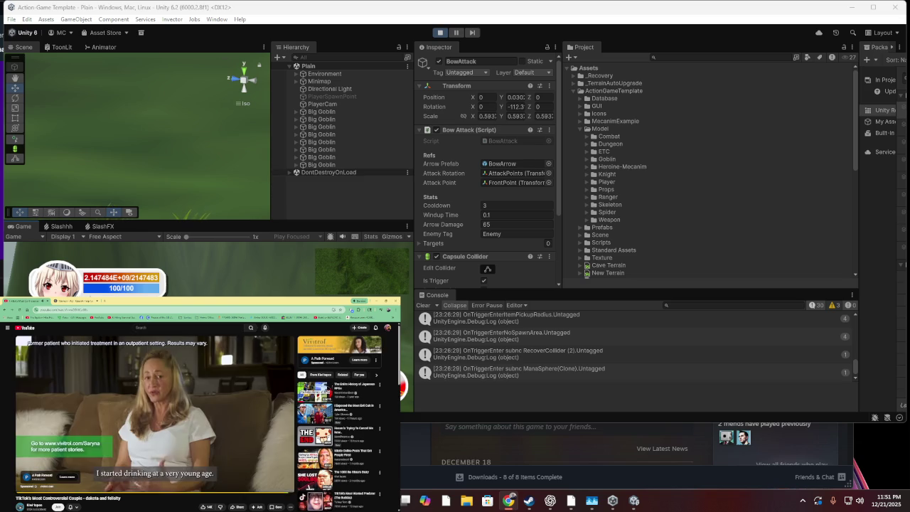
Let the Plain scene run while three Melee(Clone) enemies spawn, skipping the YouTube ad, then exit Play mode
click(281, 474)
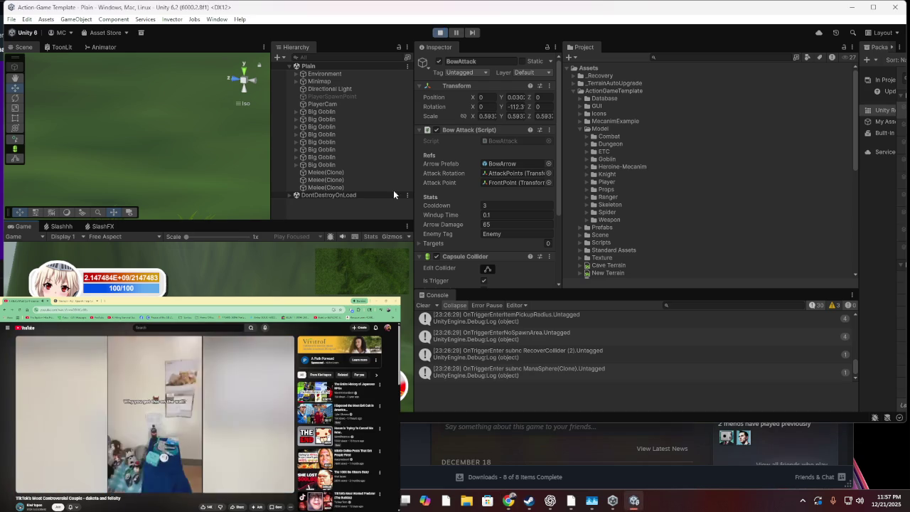
key(ctrl+p)
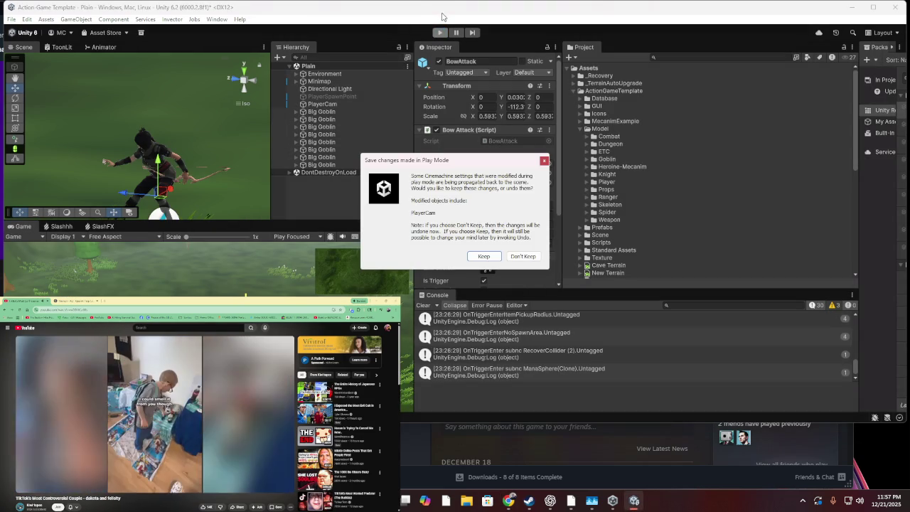
Keep the PlayerCam Cinemachine changes made during Play mode
click(483, 256)
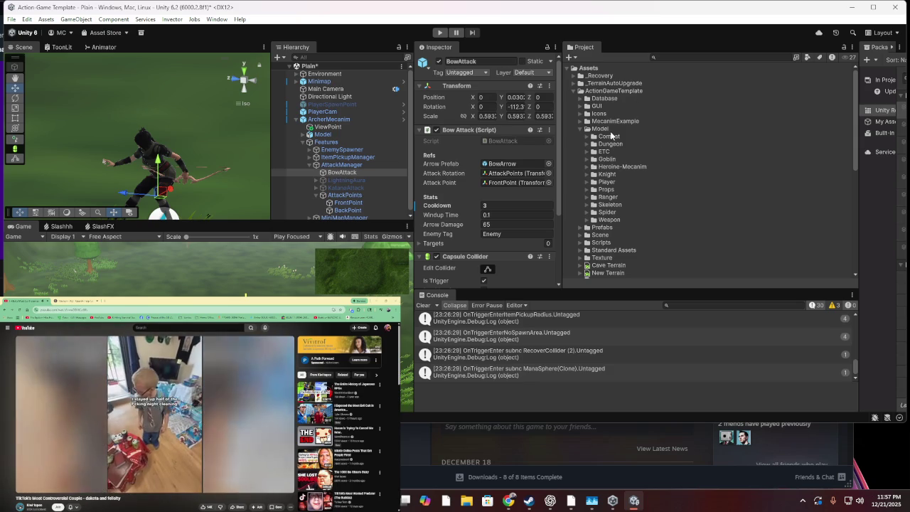
scroll(611, 149, down, 5)
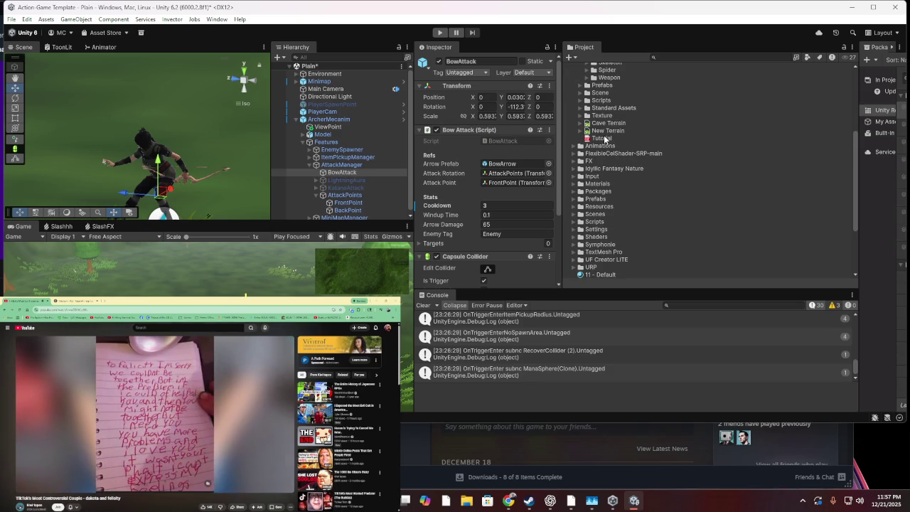
click(154, 412)
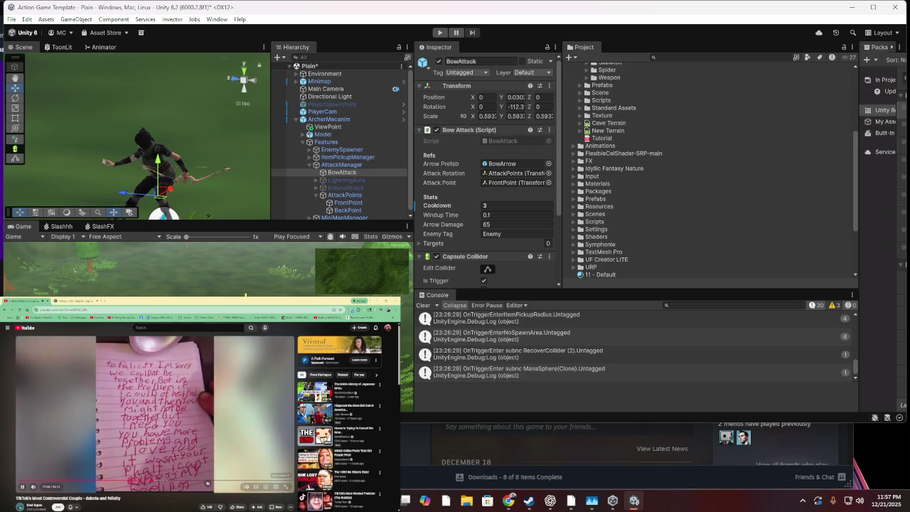
click(285, 486)
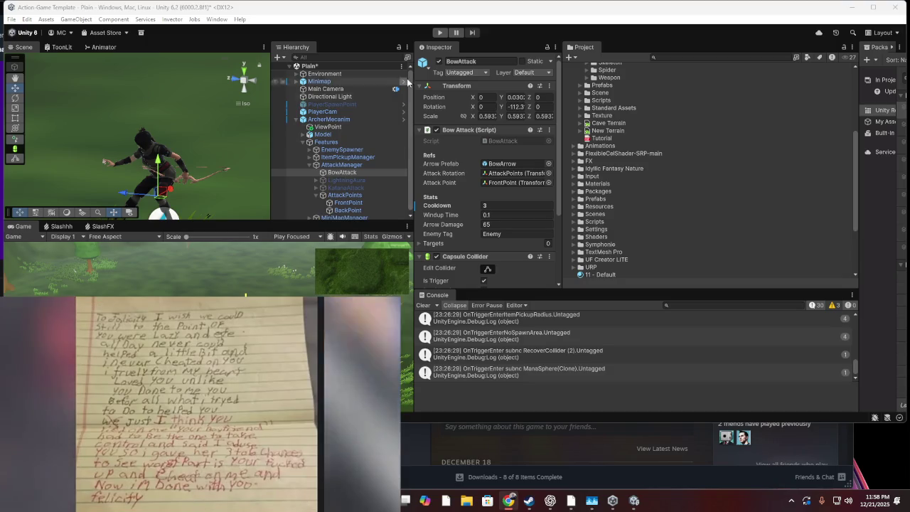
click(439, 32)
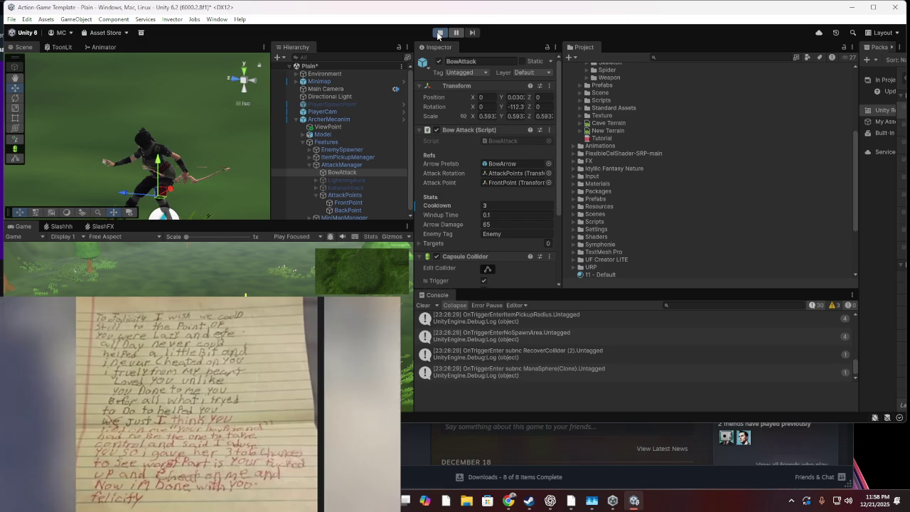
Enter Play mode so the Plain scene runs and a Big Goblin spawns
click(438, 33)
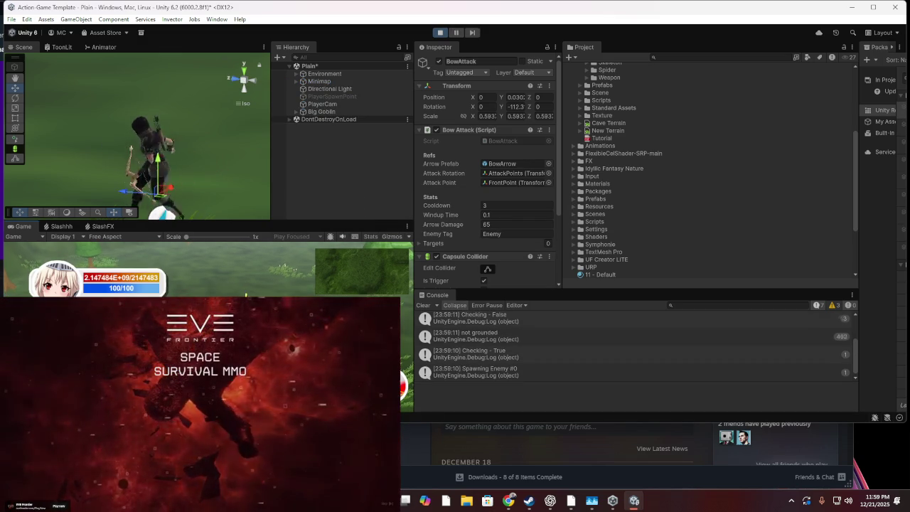
Fight the spawning Big Goblins with the archer, dodging with Space
click(387, 503)
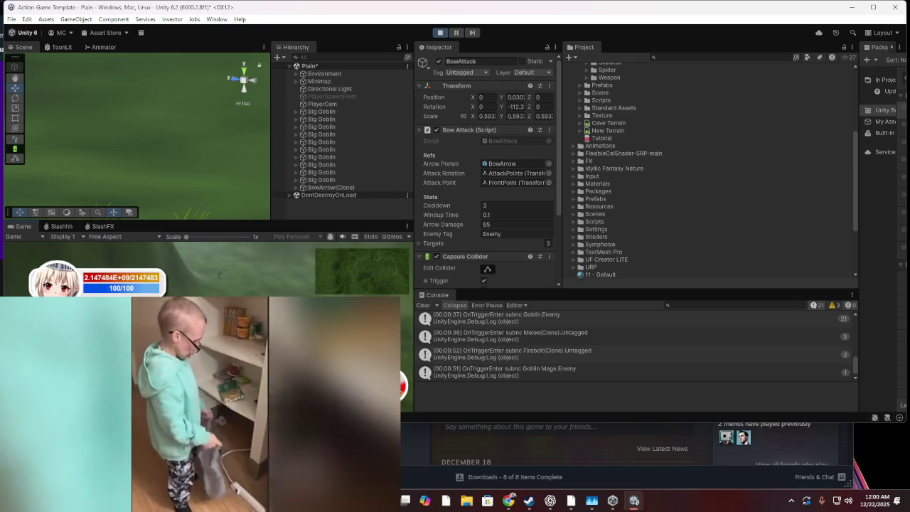
key(space)
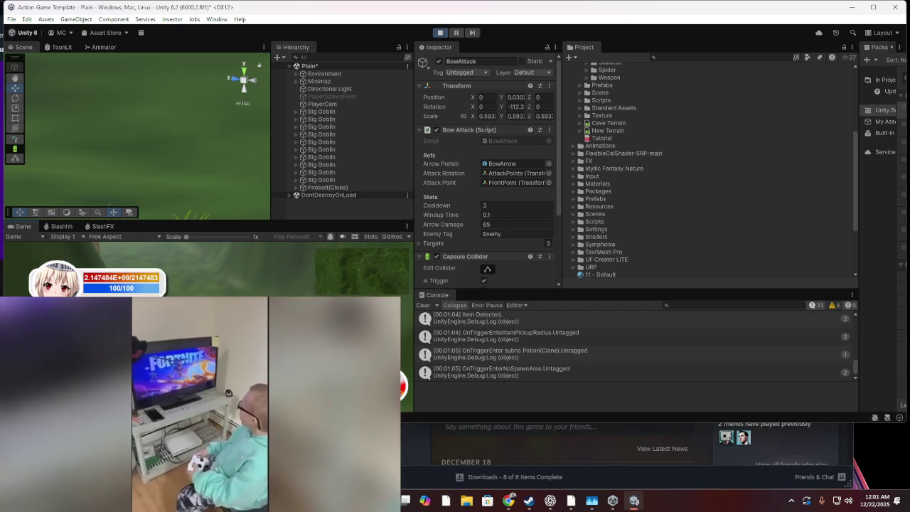
Exit Play mode and keep the PlayerCam camera changes made during play
click(441, 33)
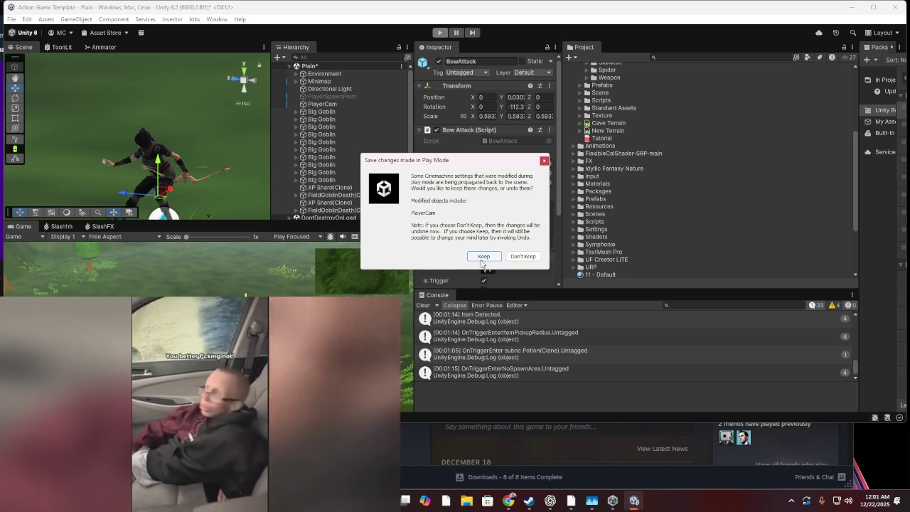
click(483, 256)
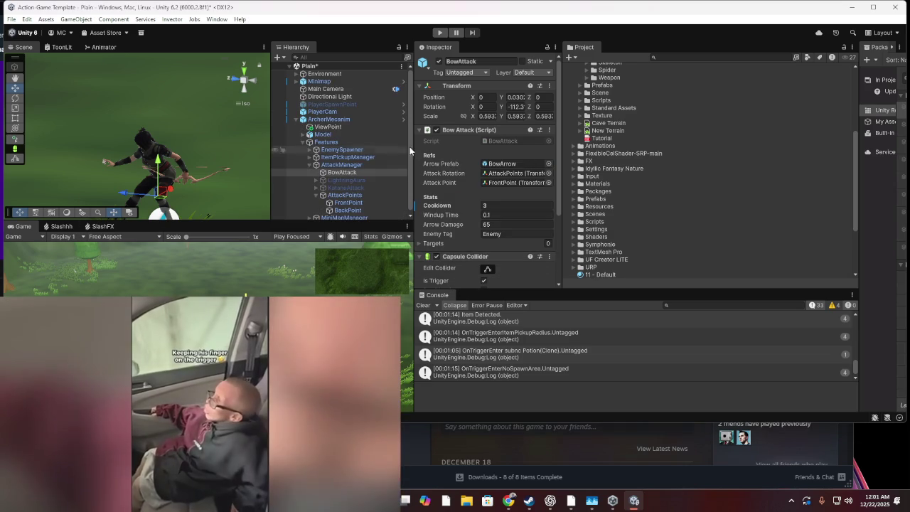
Review BowAttack's cooldown, 65 damage and 8.75 collider radius, then select AttackManager
scroll(469, 199, down, 3)
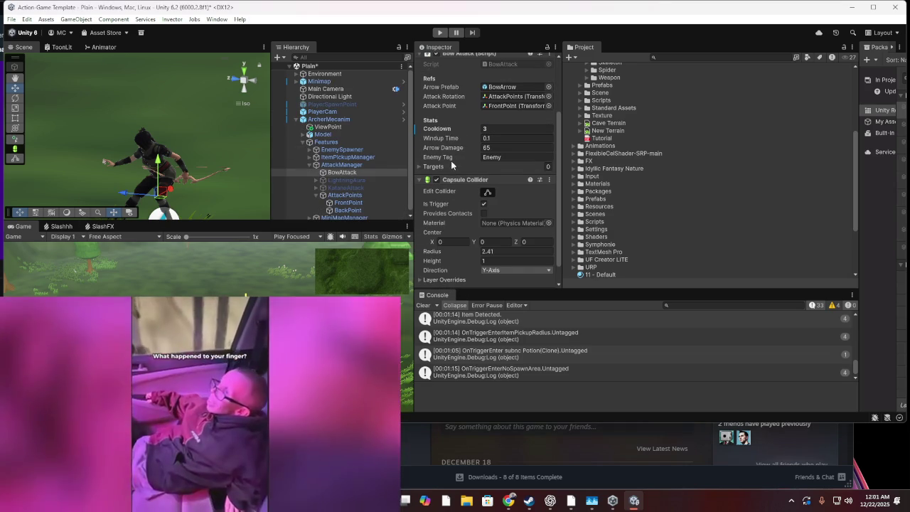
scroll(449, 150, down, 1)
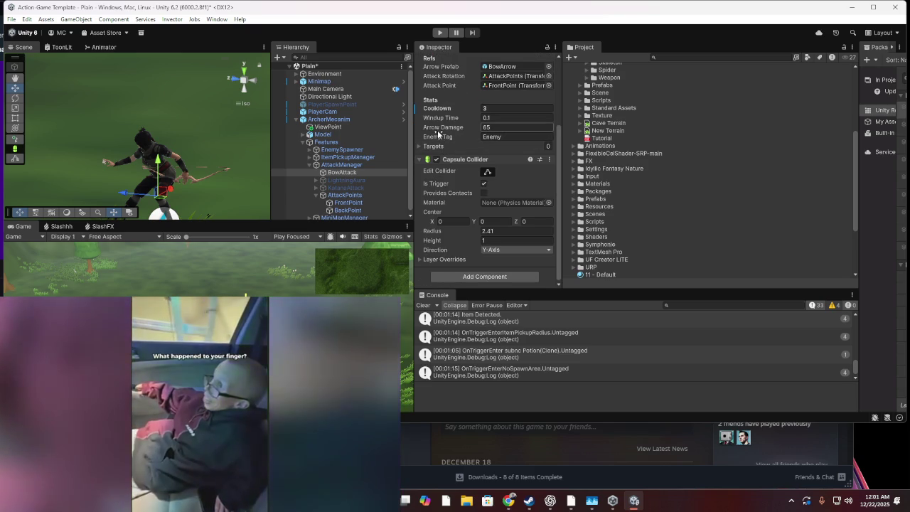
mouse_move(440, 234)
mouse_down()
mouse_move(483, 238)
mouse_move(417, 232)
mouse_move(462, 239)
mouse_up()
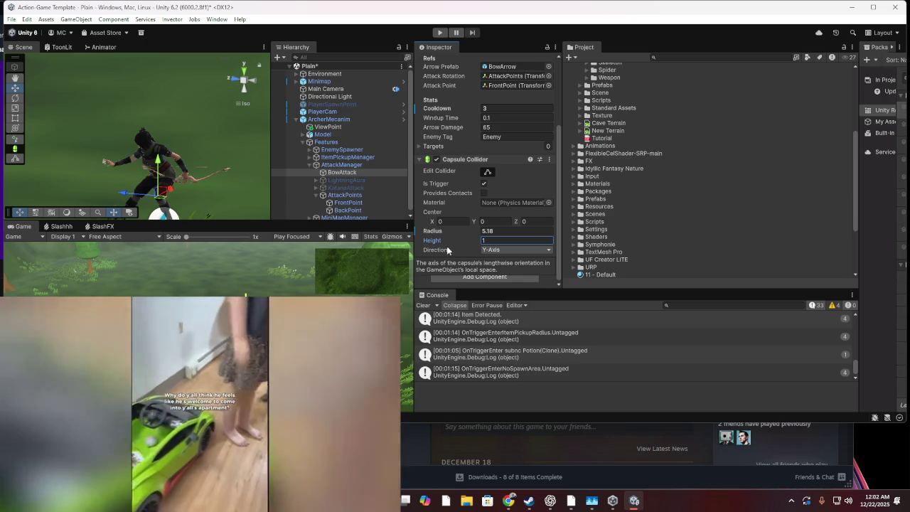
click(448, 232)
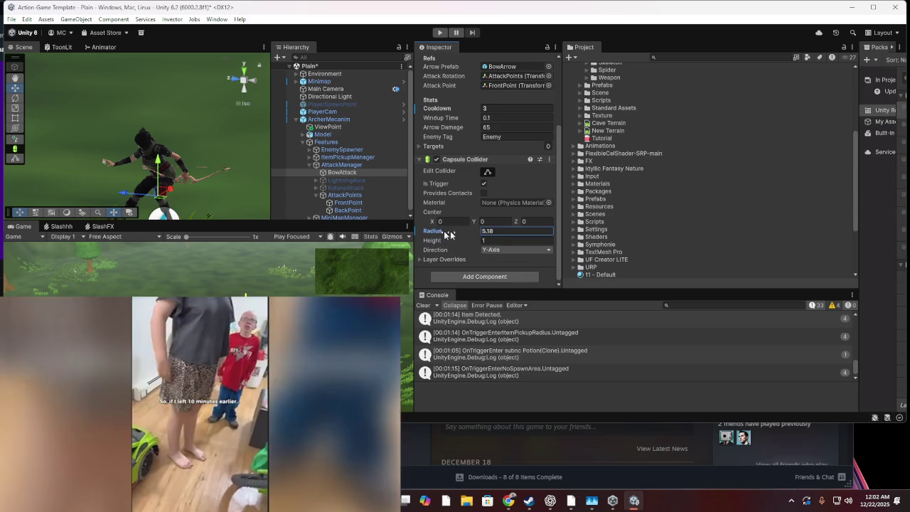
scroll(478, 228, up, 3)
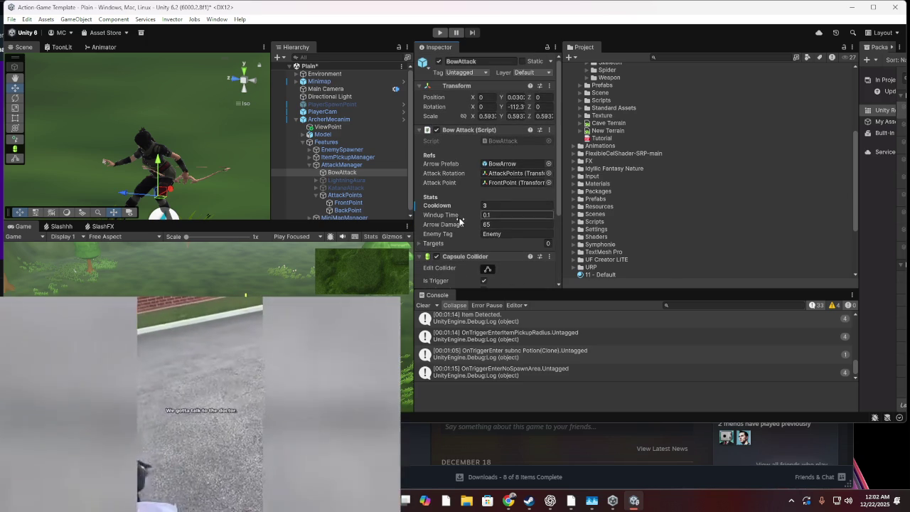
scroll(451, 231, down, 3)
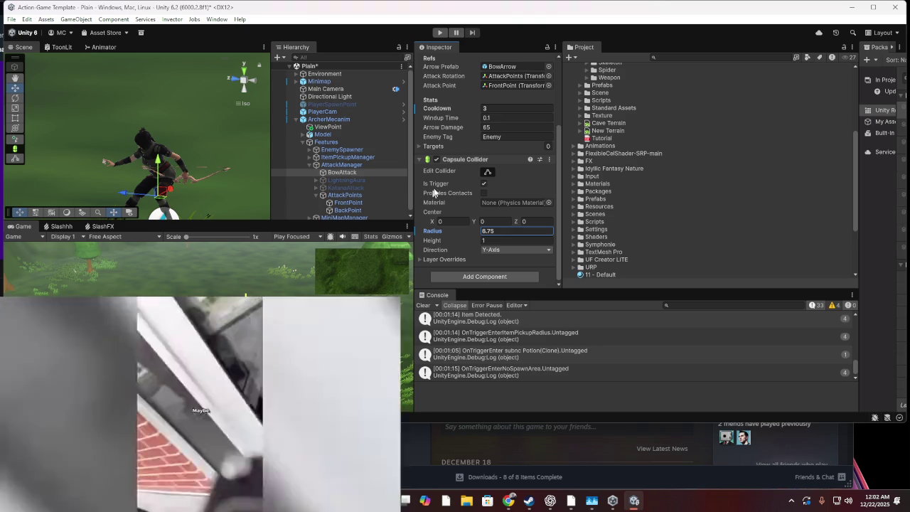
scroll(483, 175, up, 3)
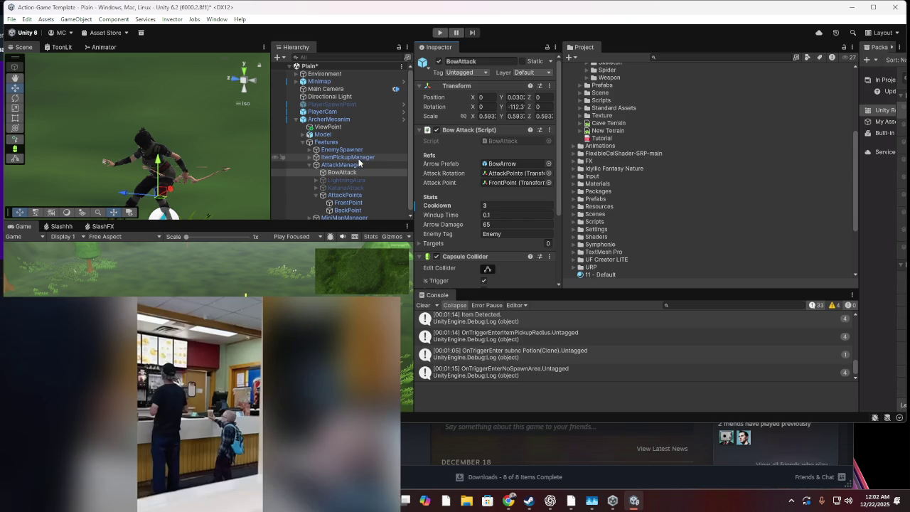
click(355, 164)
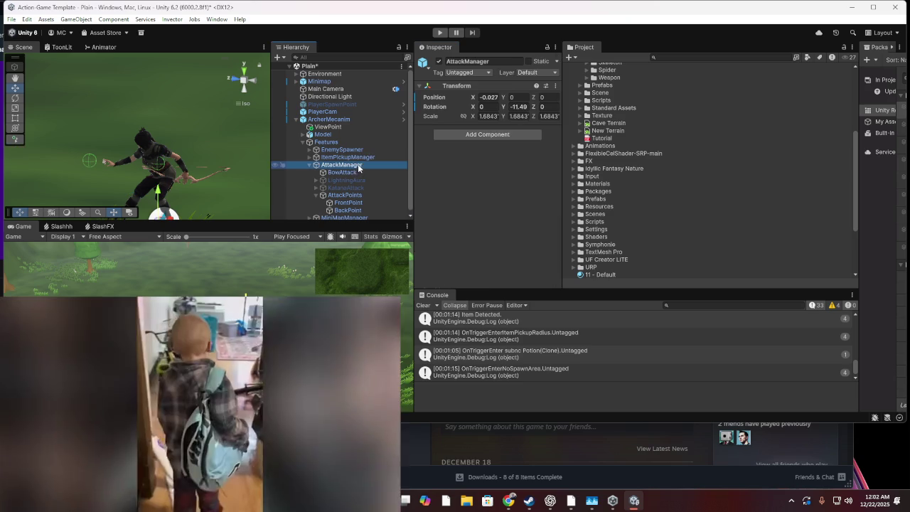
Switch between AttackManager and BowAttack to recheck BowAttack's Capsule Collider radius
click(353, 172)
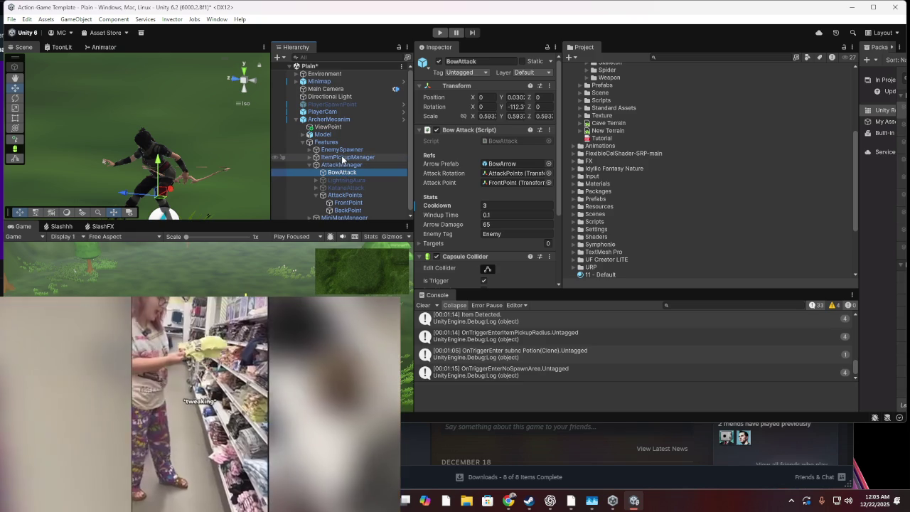
click(340, 165)
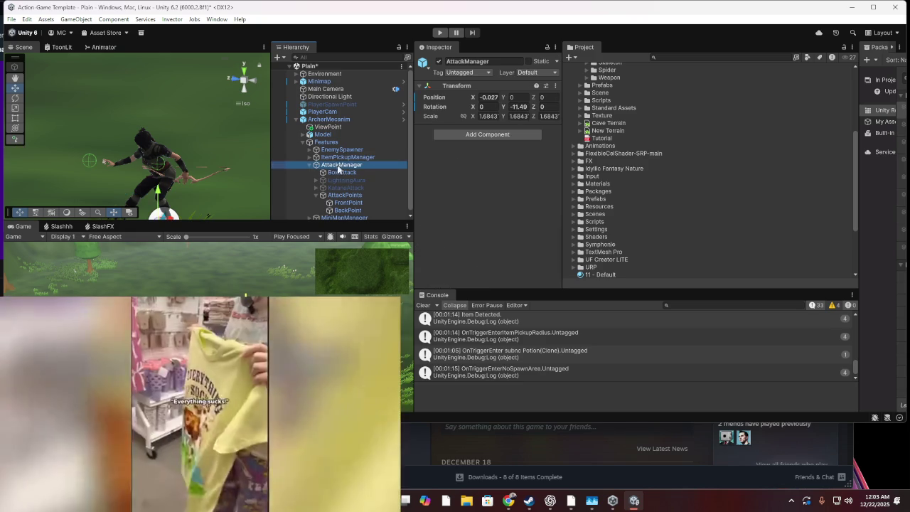
click(332, 172)
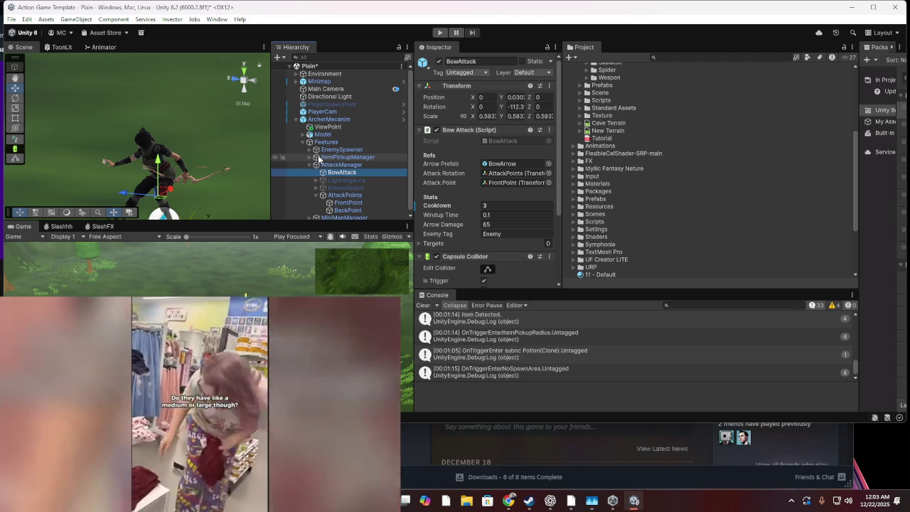
click(340, 166)
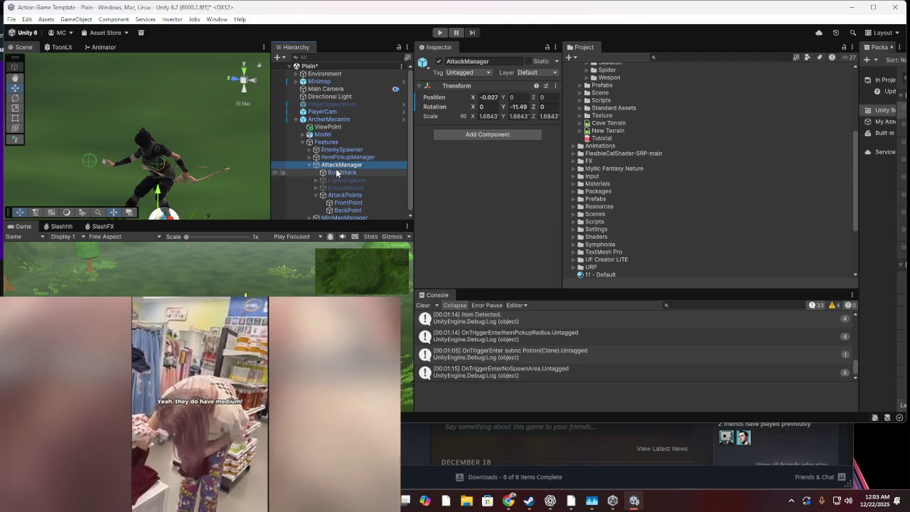
click(341, 172)
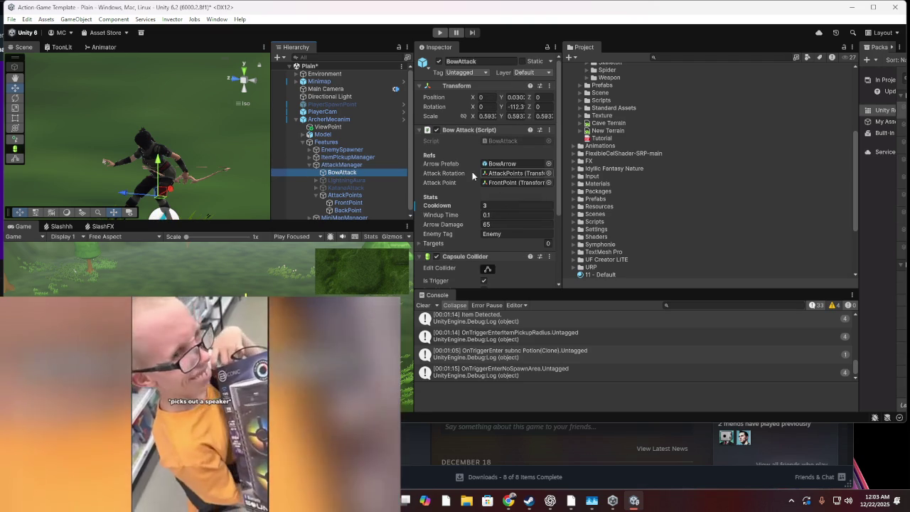
scroll(517, 241, down, 3)
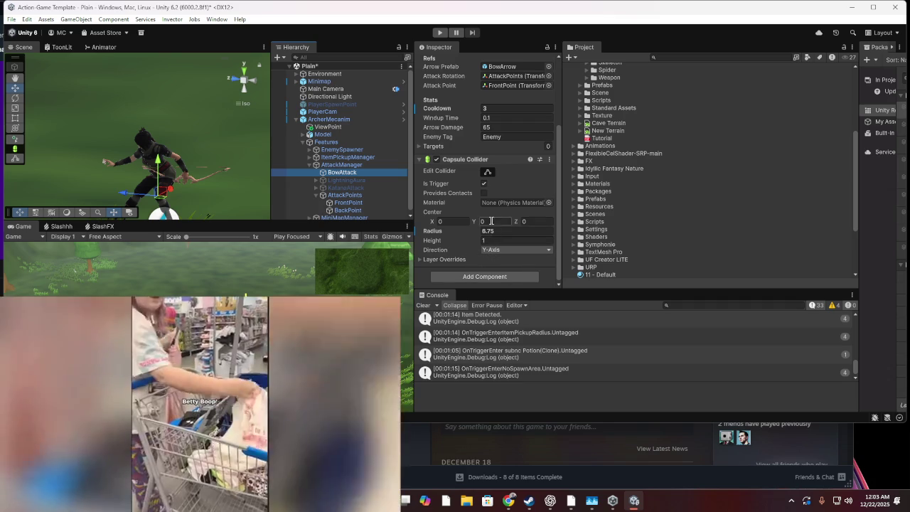
Step through AttackManager and ItemPickupManager to the Features object and its range spheres
click(362, 163)
click(361, 158)
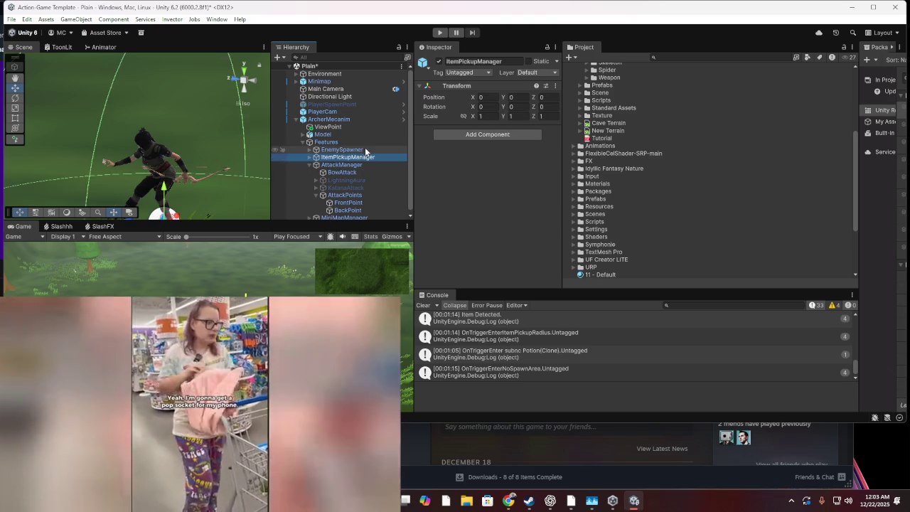
click(365, 141)
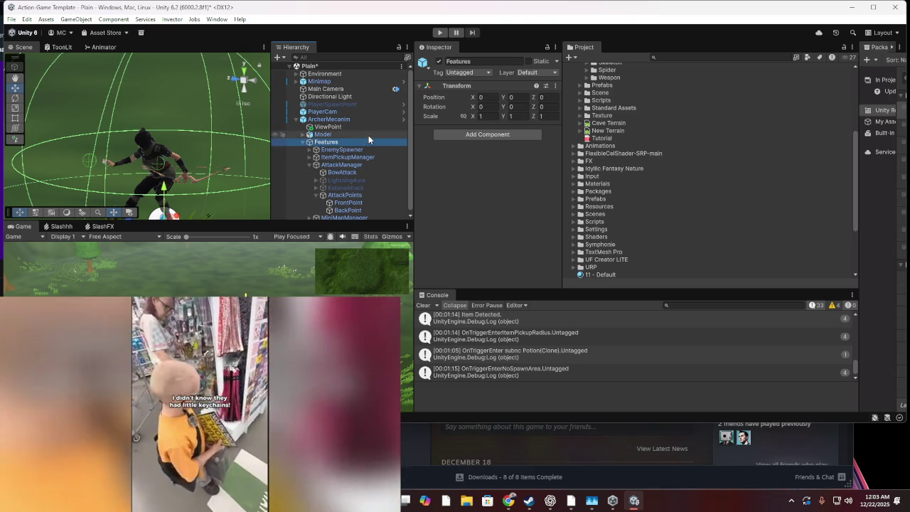
click(369, 133)
click(375, 121)
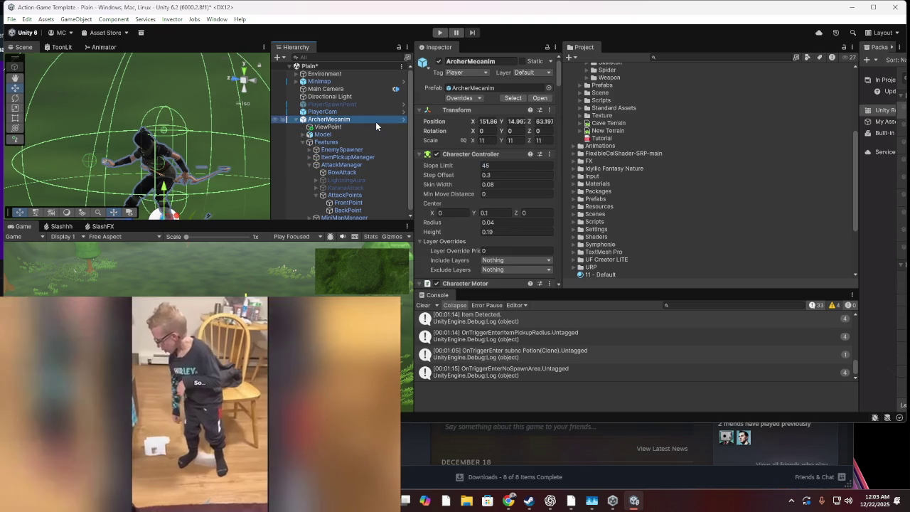
scroll(448, 128, down, 5)
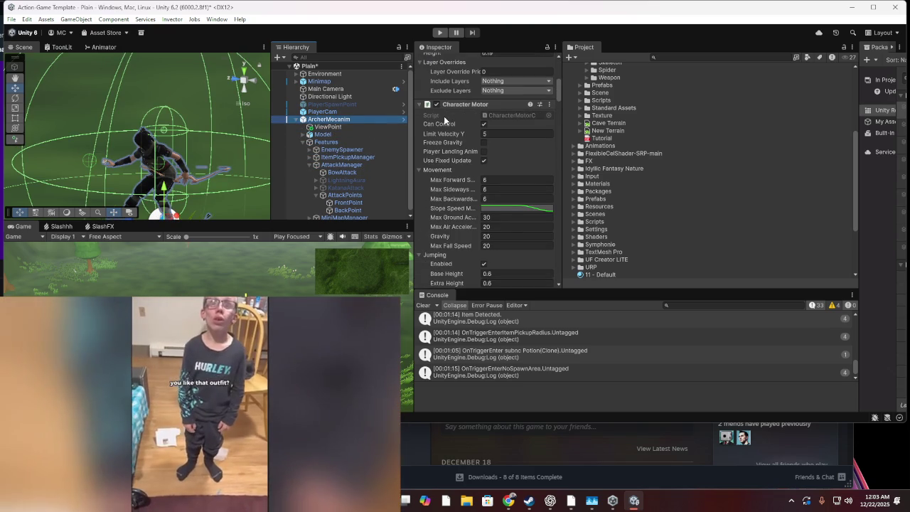
scroll(443, 116, up, 5)
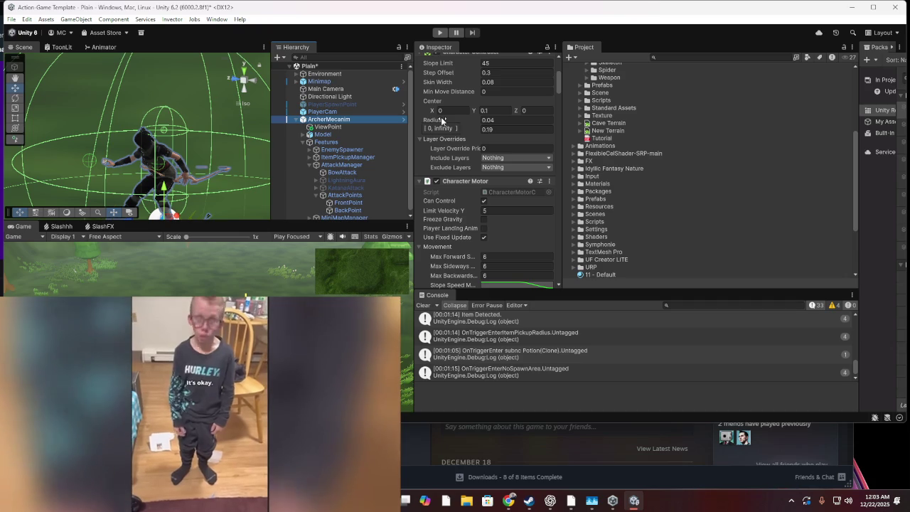
scroll(434, 119, up, 1)
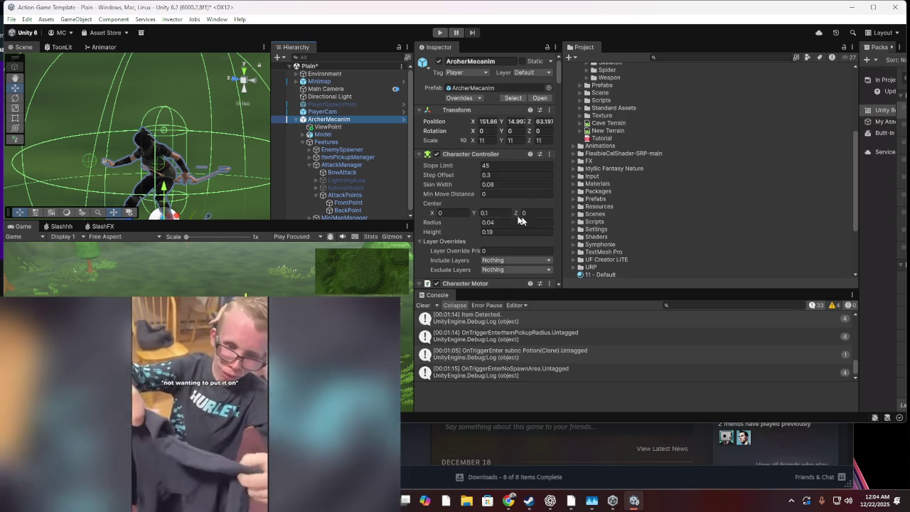
mouse_move(446, 221)
mouse_down()
mouse_move(451, 214)
mouse_move(420, 204)
mouse_up()
key(ctrl+z)
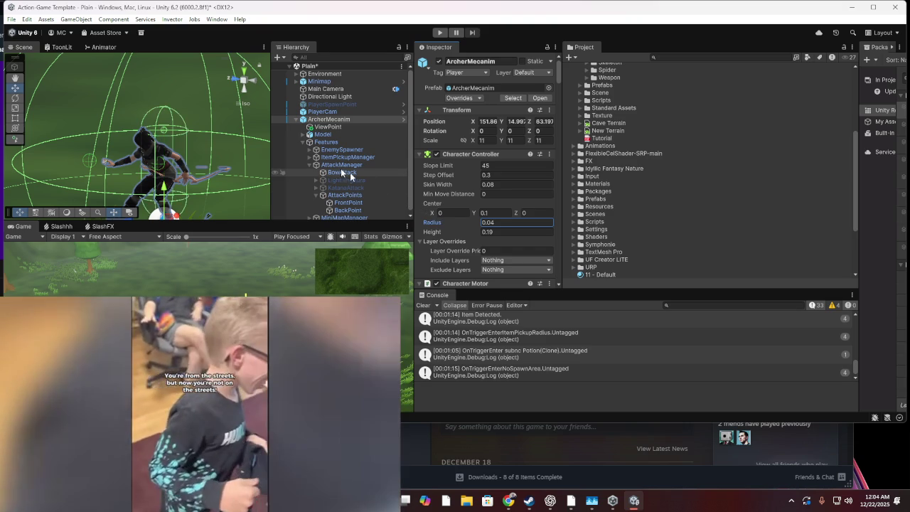
scroll(526, 185, down, 10)
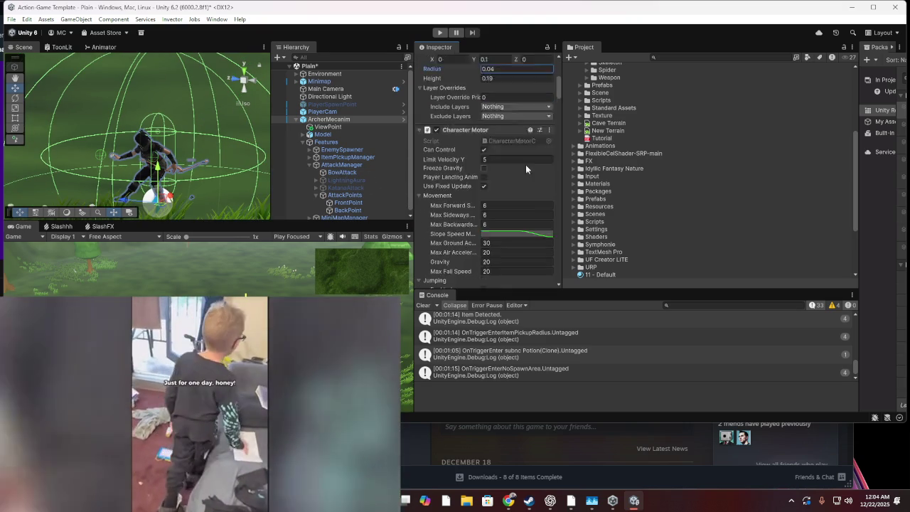
scroll(523, 163, down, 10)
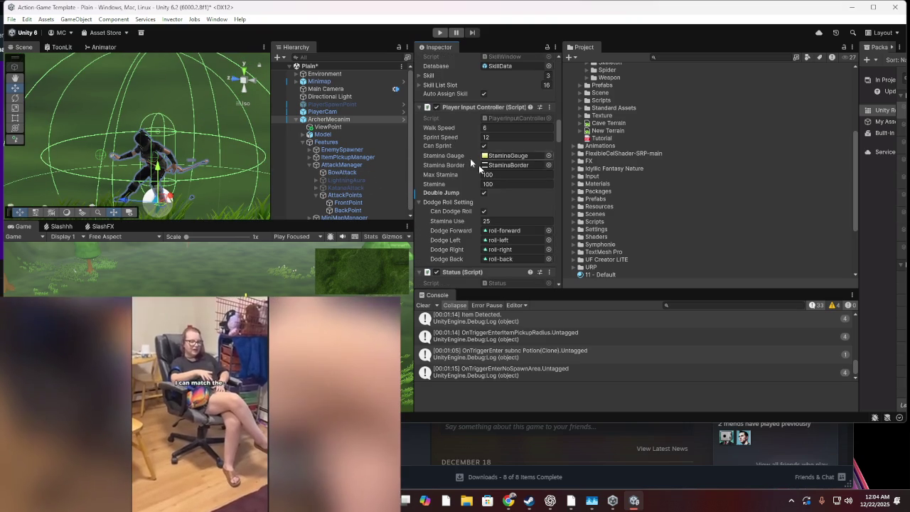
scroll(514, 198, down, 5)
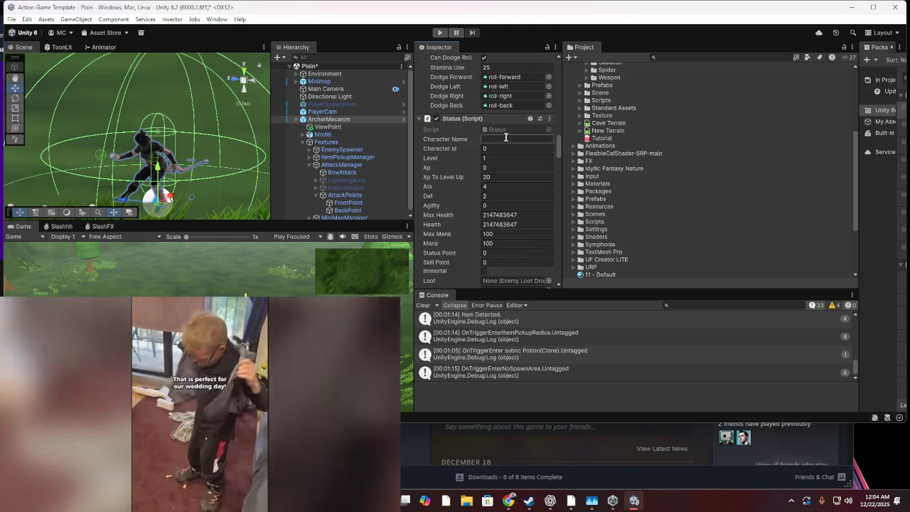
scroll(500, 117, down, 5)
scroll(524, 239, down, 2)
scroll(524, 242, down, 4)
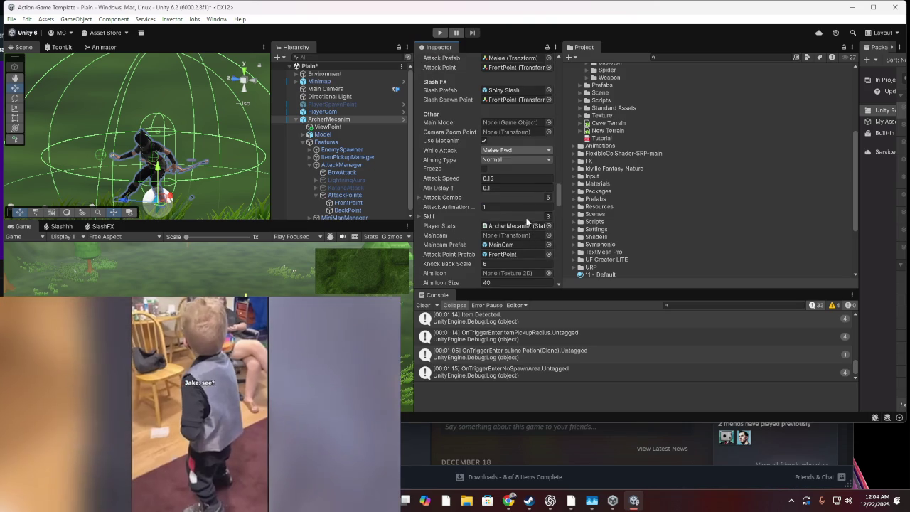
scroll(512, 202, down, 5)
scroll(512, 204, down, 3)
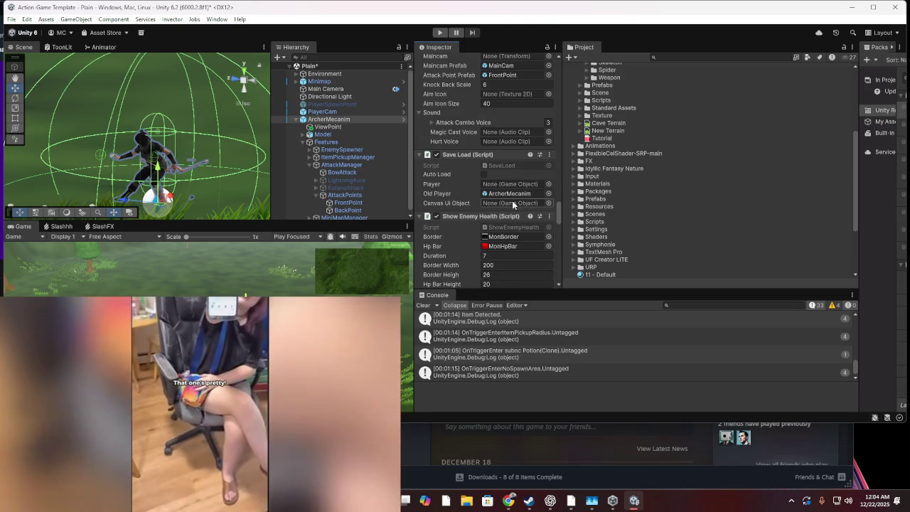
scroll(512, 203, down, 2)
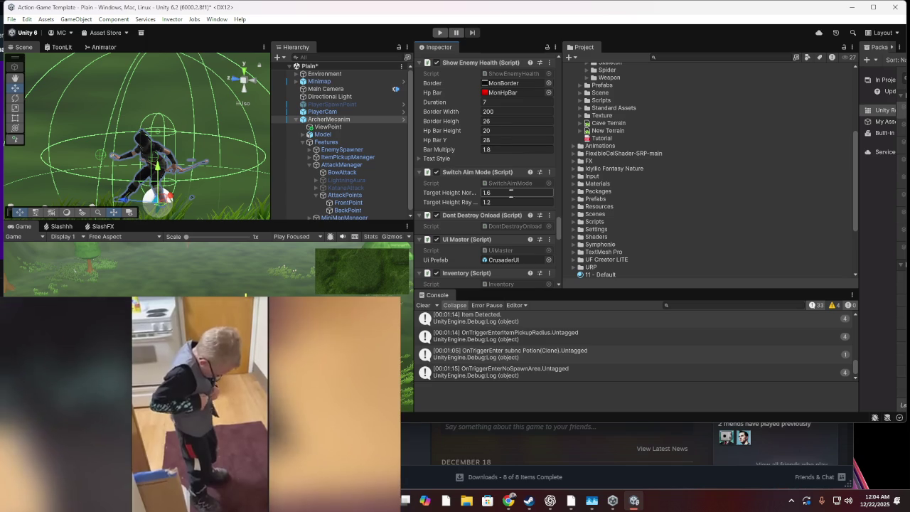
scroll(473, 180, down, 5)
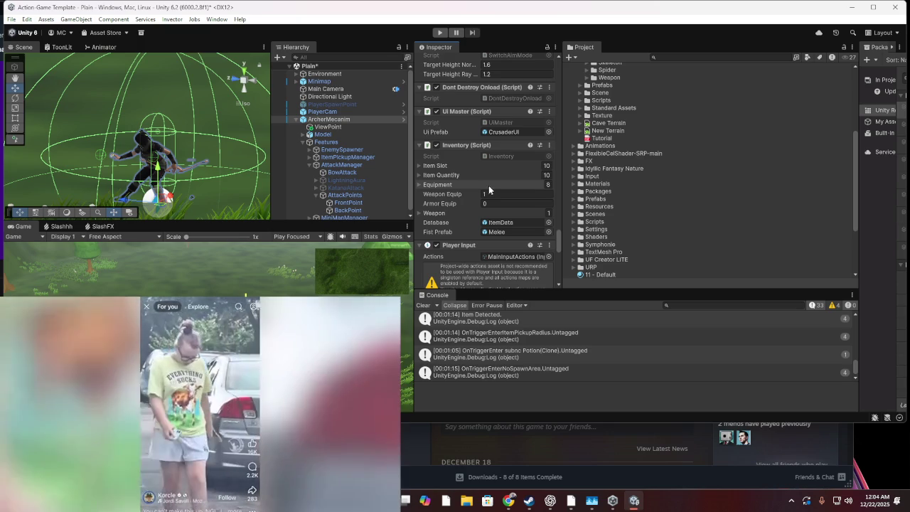
click(497, 193)
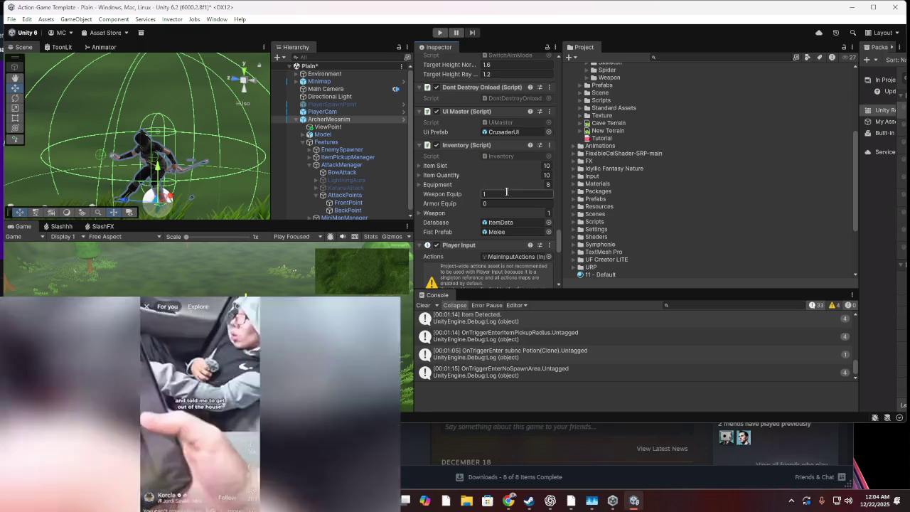
key(Return)
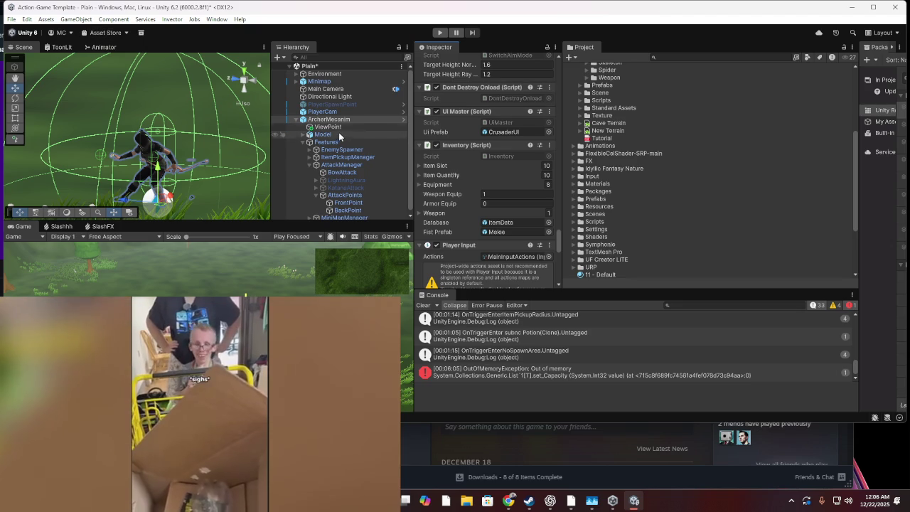
scroll(338, 137, down, 1)
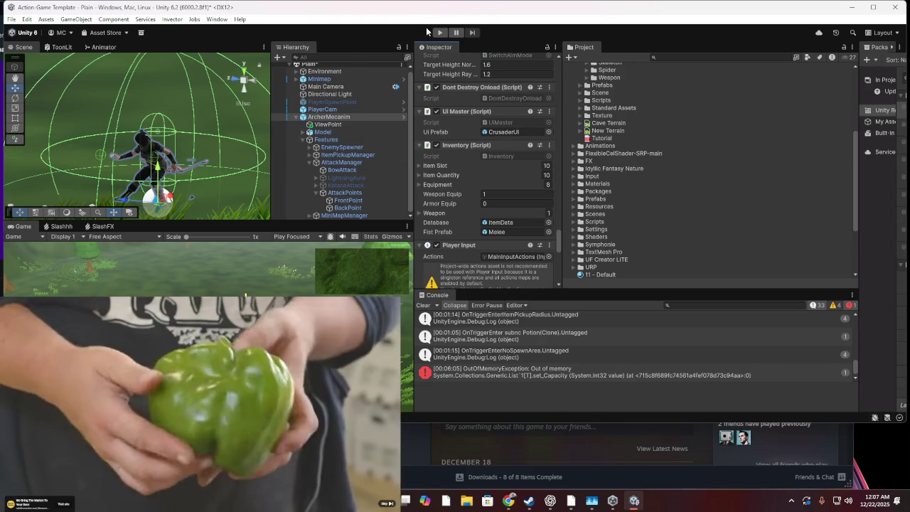
click(383, 204)
Inspect AttackPoints and LightningAura, then browse the Knight, Props and Weapon model folders
click(380, 192)
click(376, 178)
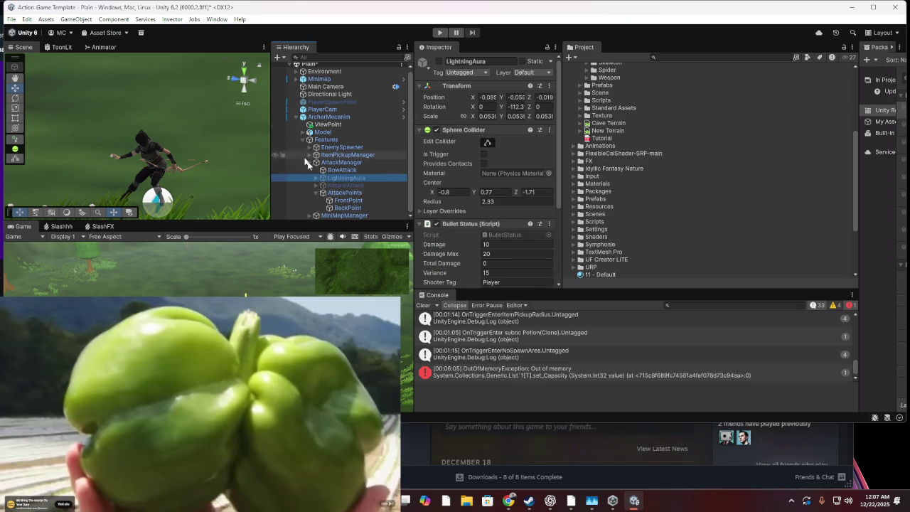
click(618, 107)
scroll(618, 107, up, 5)
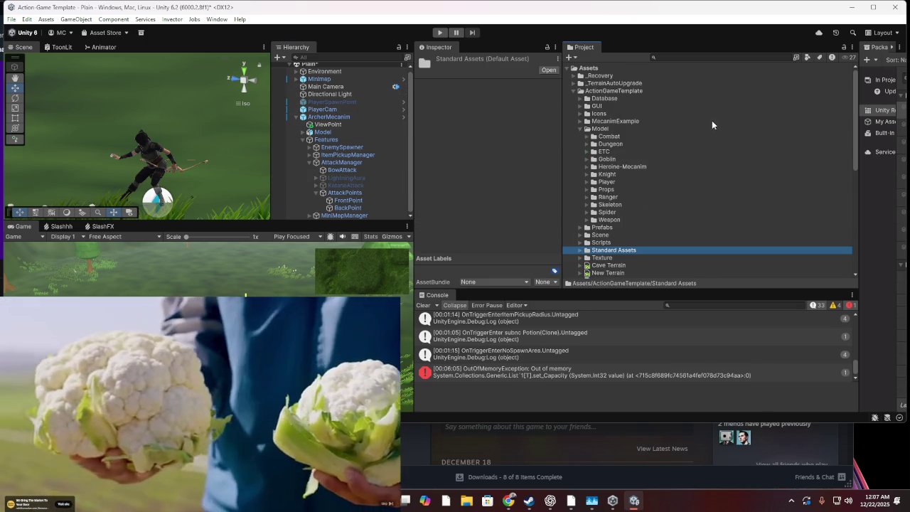
click(664, 174)
click(656, 189)
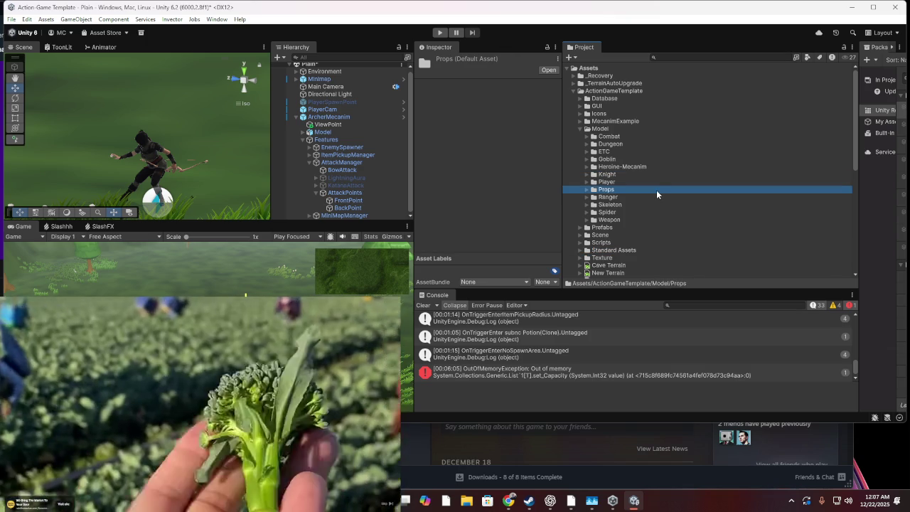
scroll(656, 189, down, 2)
click(656, 190)
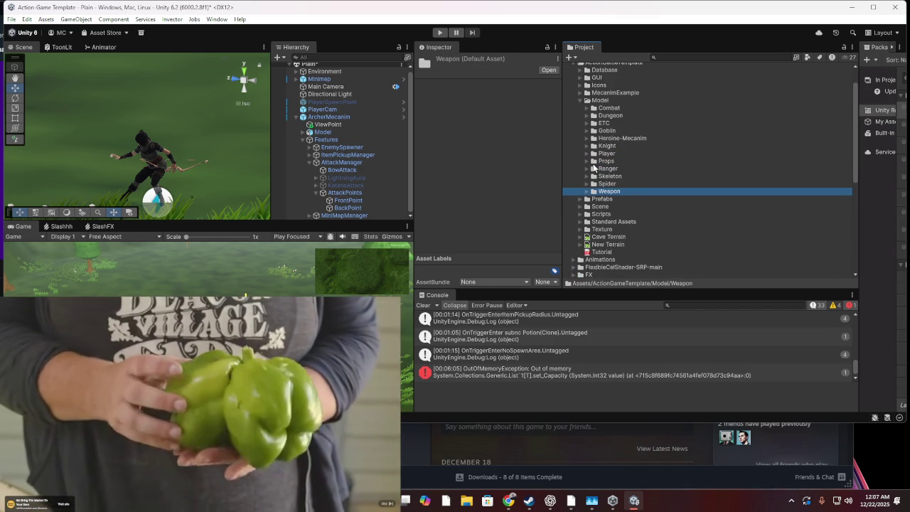
Expand the GUI folder to view its assets, then collapse ActionGameTemplate
scroll(593, 186, up, 2)
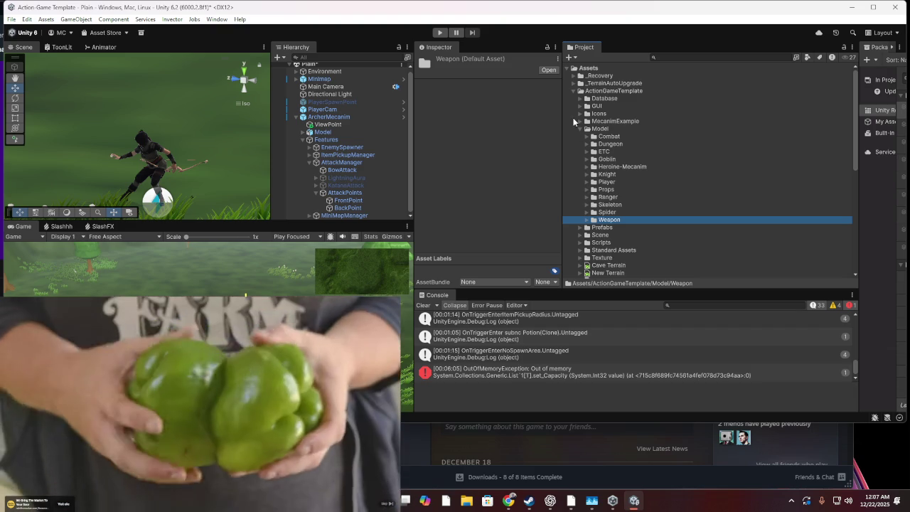
click(578, 106)
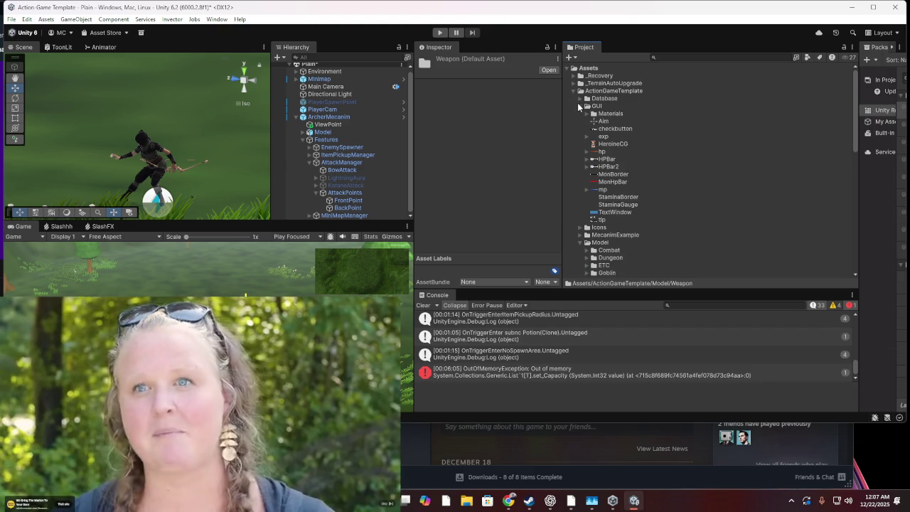
scroll(584, 114, down, 5)
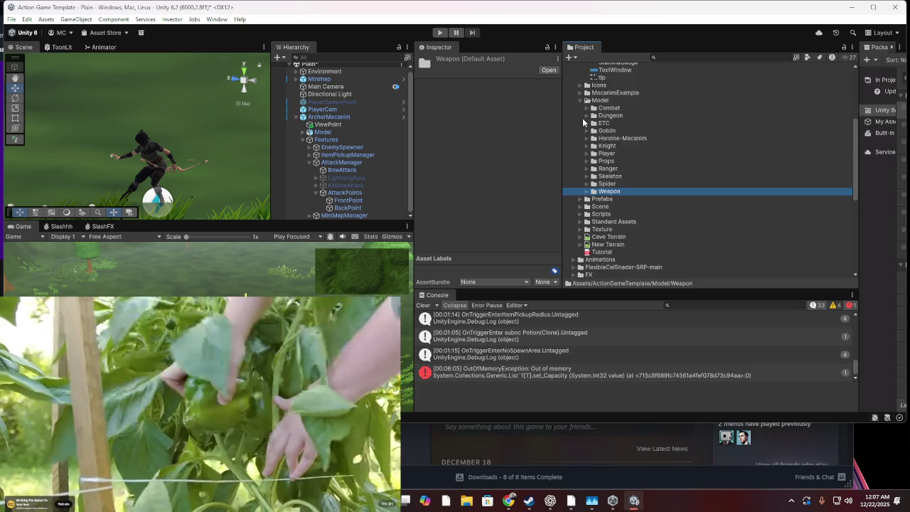
scroll(575, 121, up, 5)
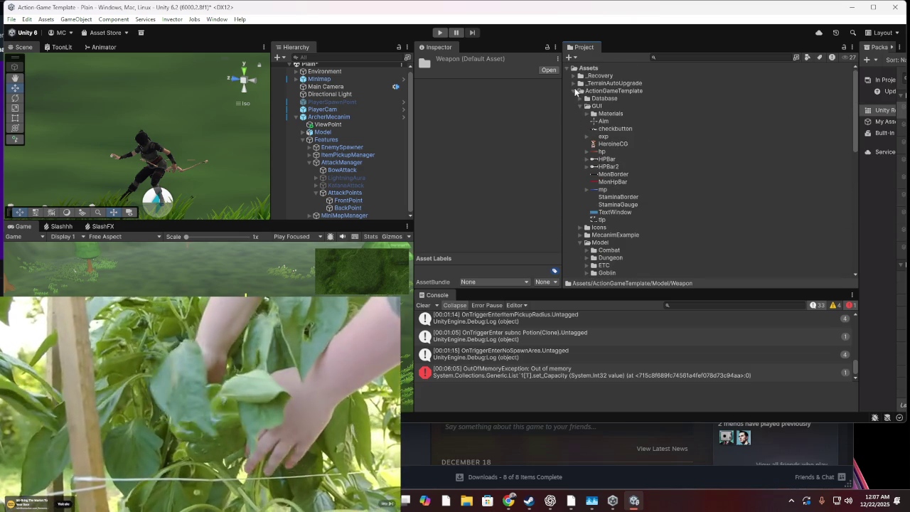
click(571, 90)
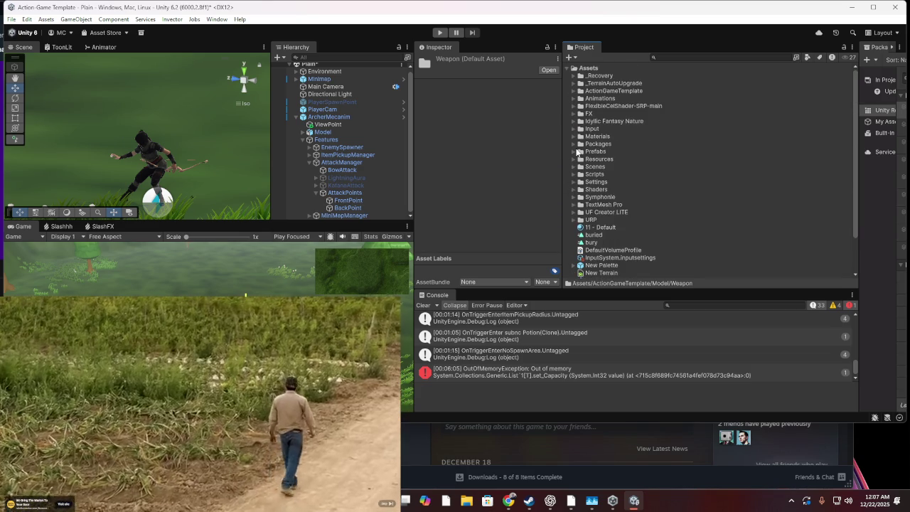
Browse the Prefabs subfolders: Player, Camera, External and UI
click(577, 152)
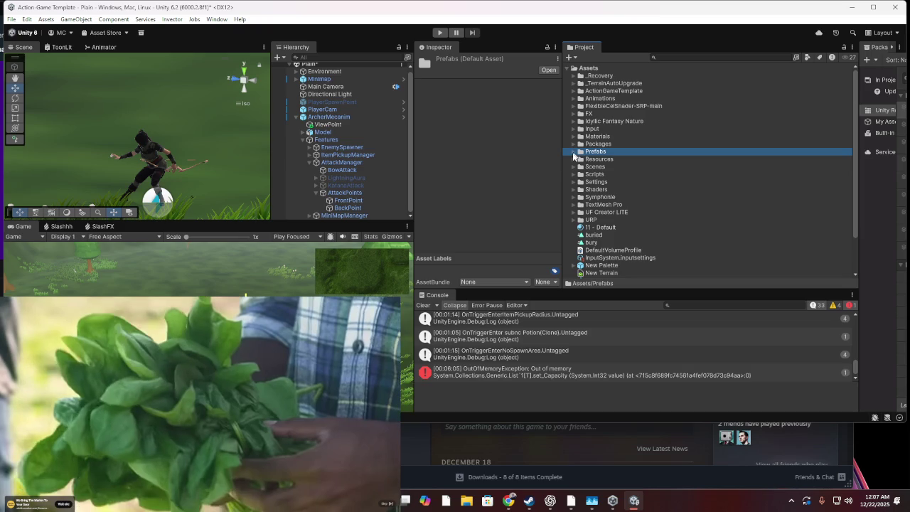
click(573, 152)
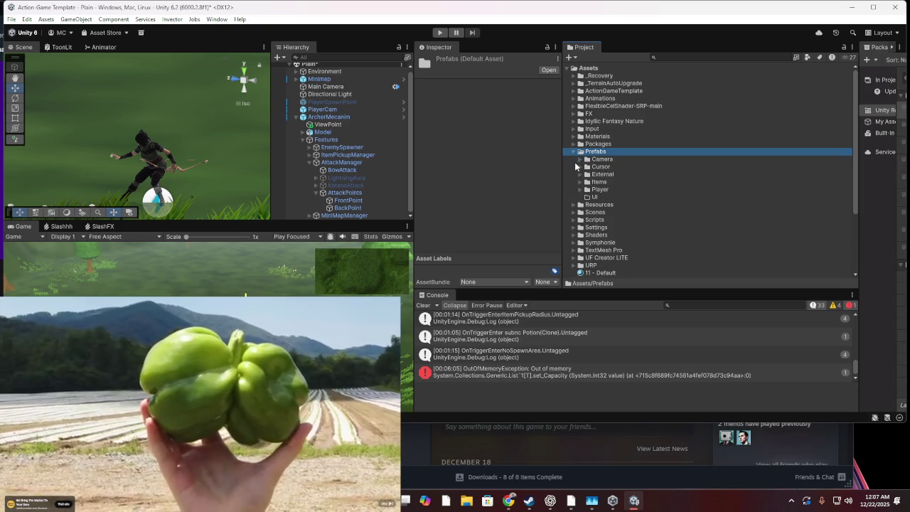
click(582, 189)
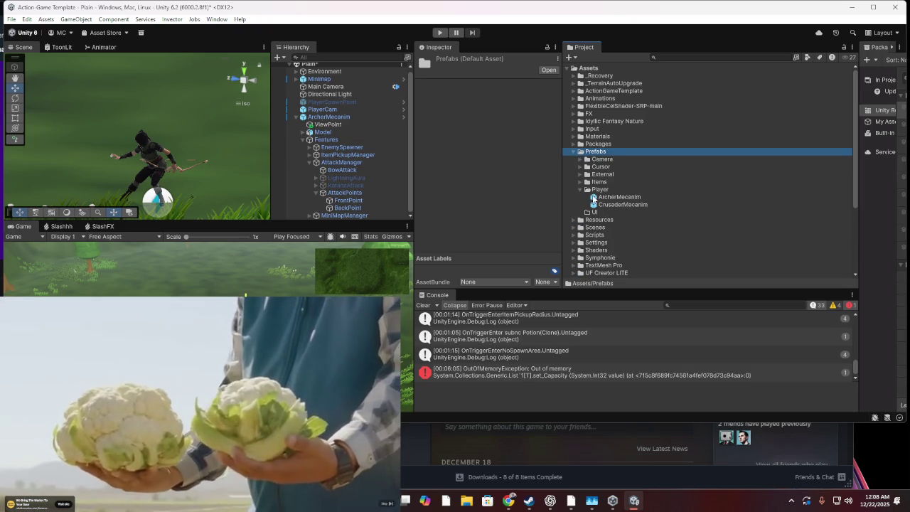
click(582, 160)
click(581, 159)
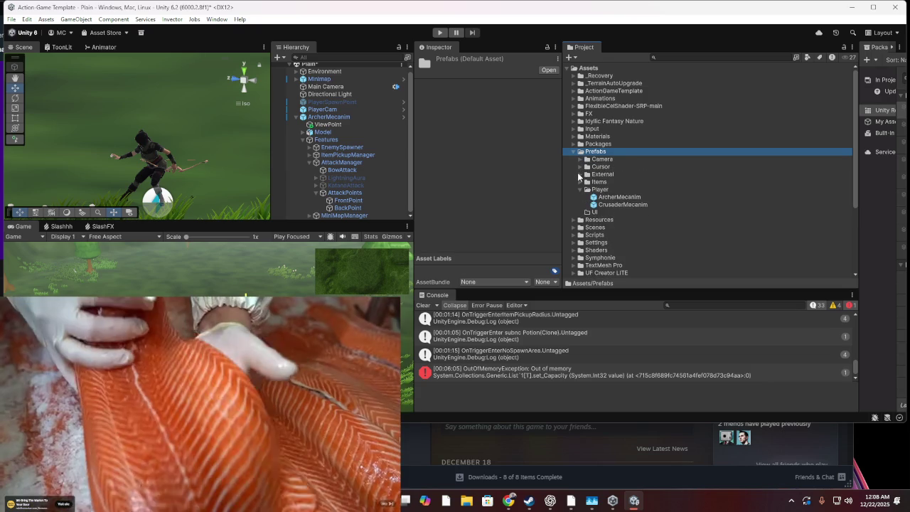
click(580, 174)
click(580, 174)
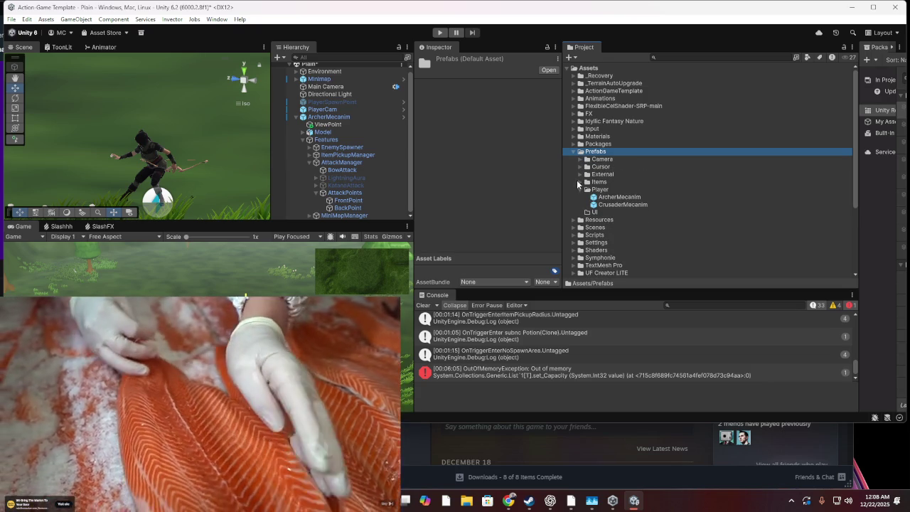
scroll(578, 183, down, 2)
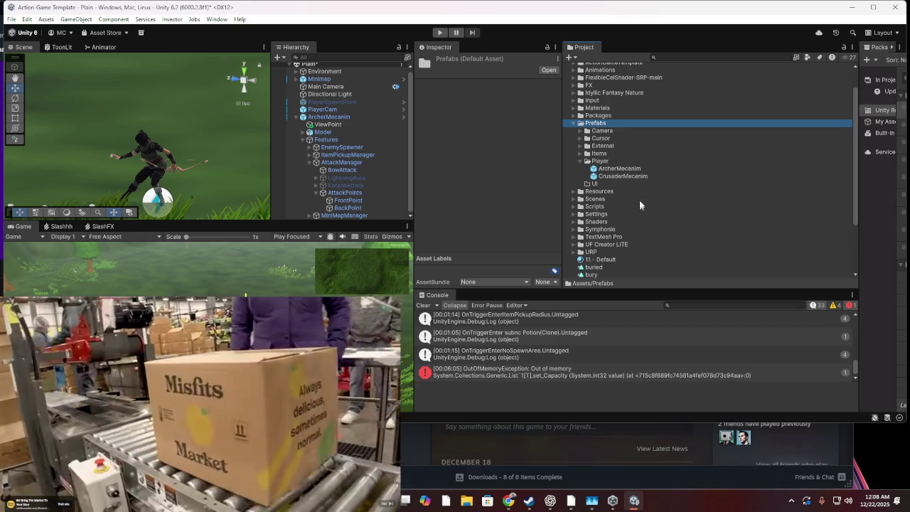
click(594, 184)
scroll(657, 181, up, 2)
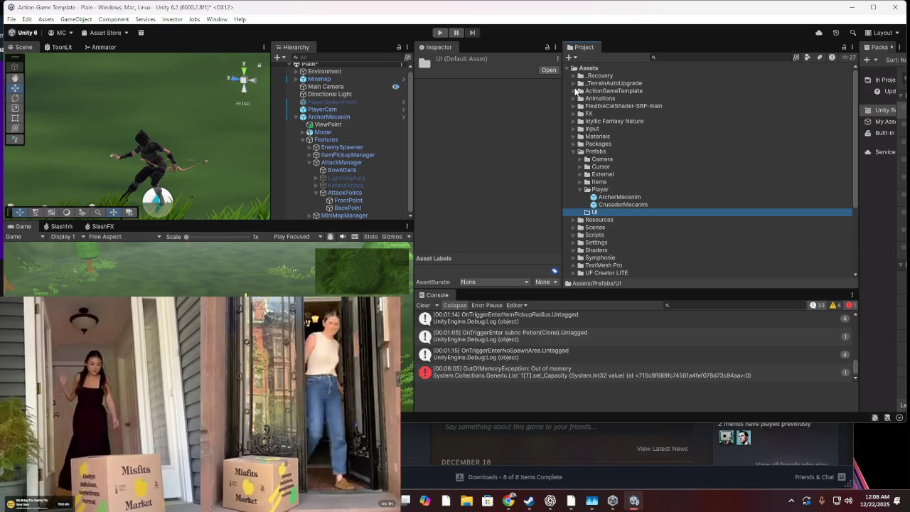
Open TestMecanimC from ActionGameTemplate > MecanimExample, saving the modified current scene
click(573, 91)
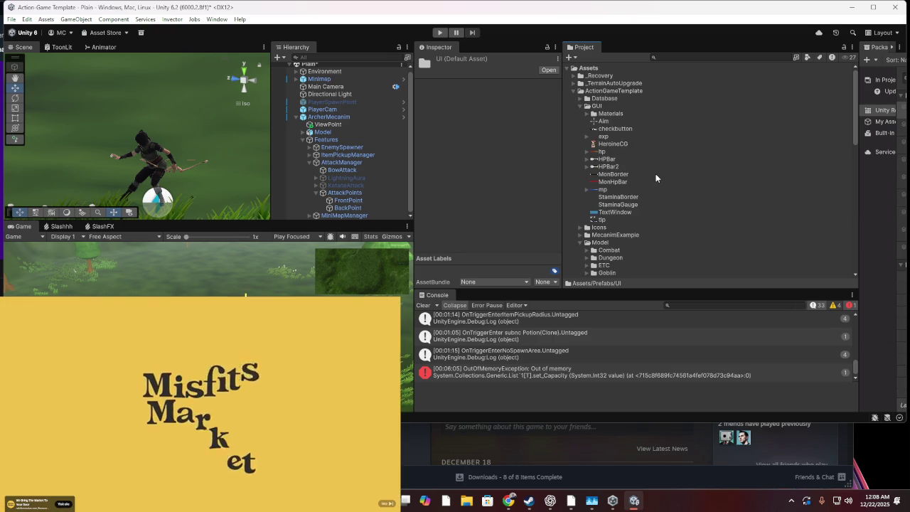
scroll(655, 173, down, 4)
scroll(655, 172, up, 4)
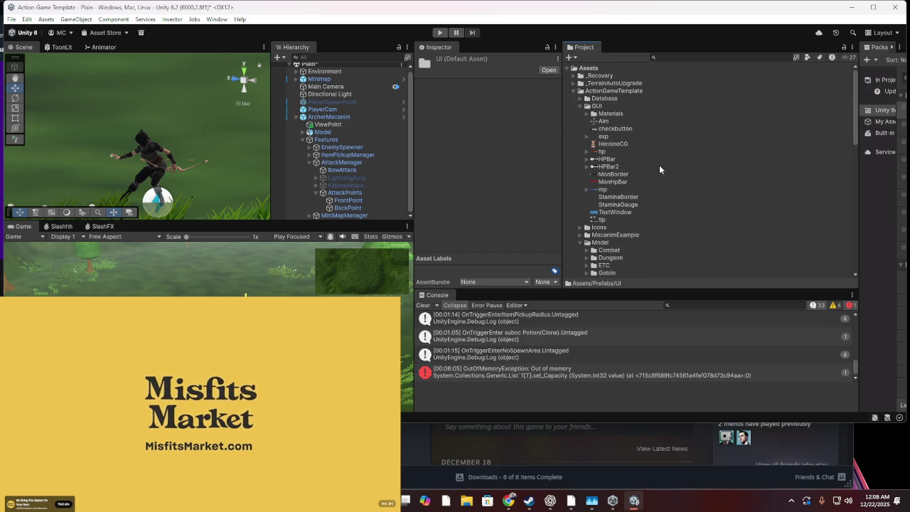
scroll(666, 157, down, 5)
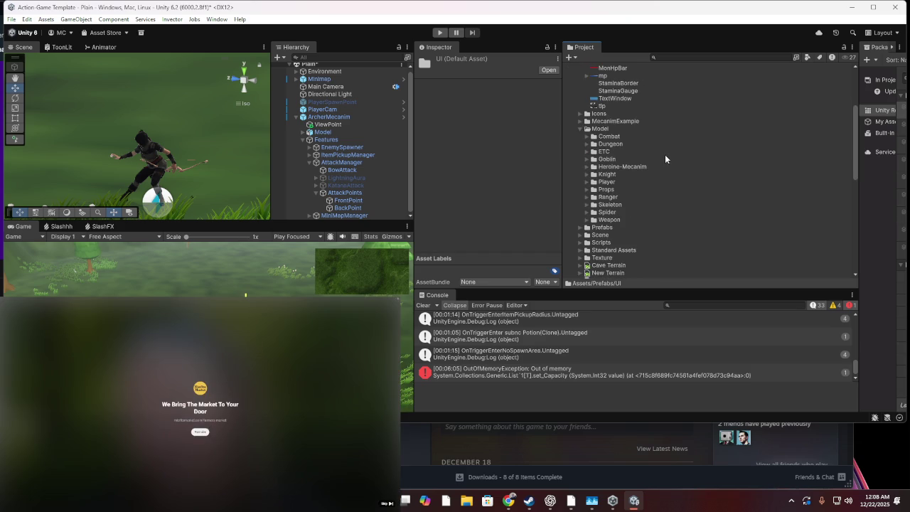
scroll(664, 153, down, 8)
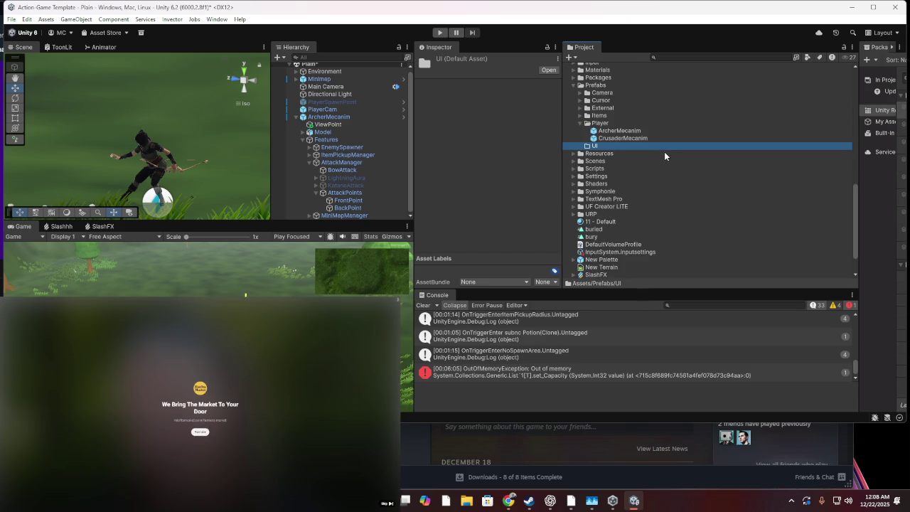
scroll(662, 152, up, 12)
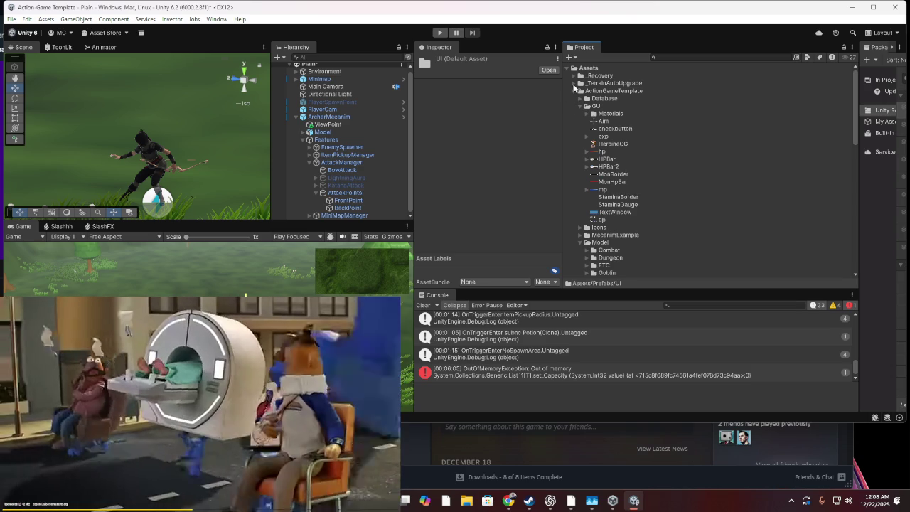
scroll(581, 171, down, 2)
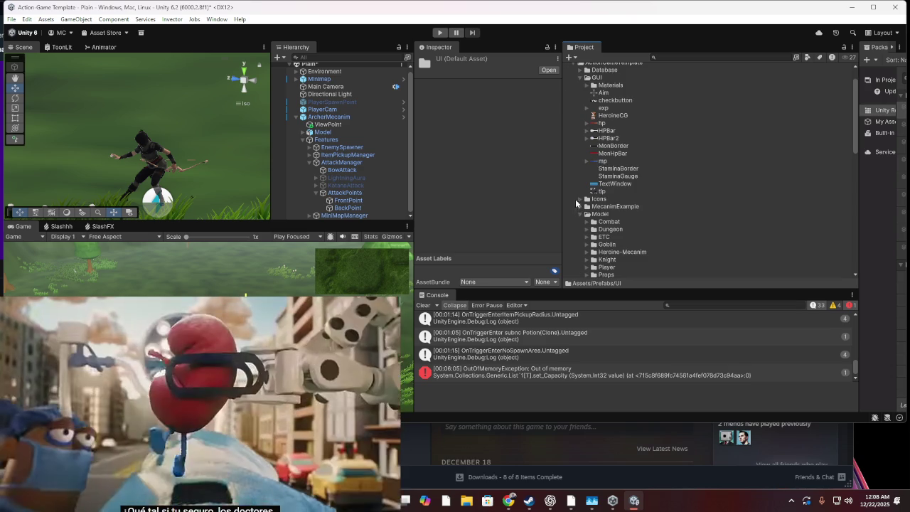
click(576, 207)
click(579, 206)
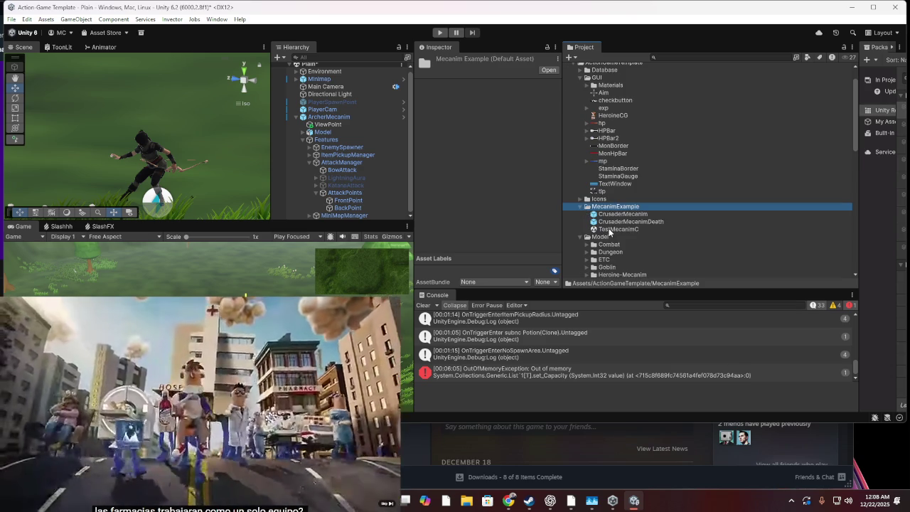
double_click(610, 229)
click(449, 237)
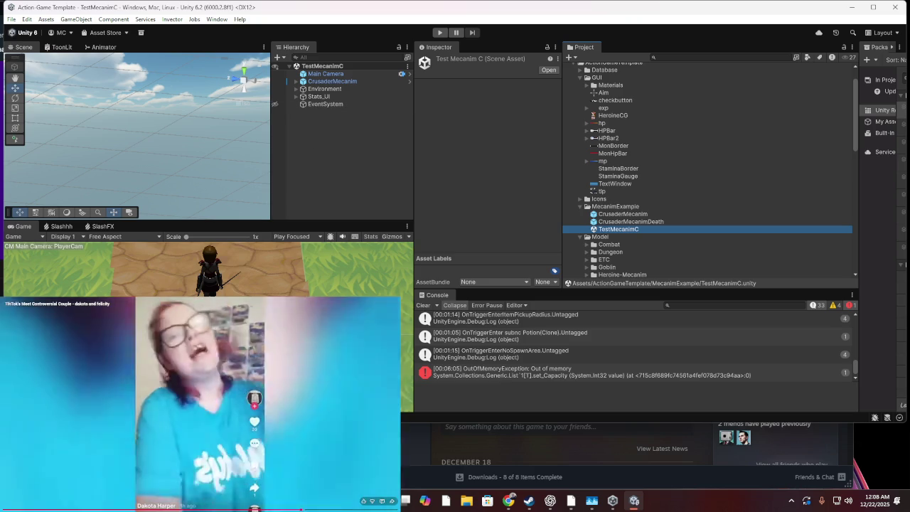
Expand Environment to show Enemies, Items, CheckPoint and Terrain, then expand Stats_UI
click(283, 275)
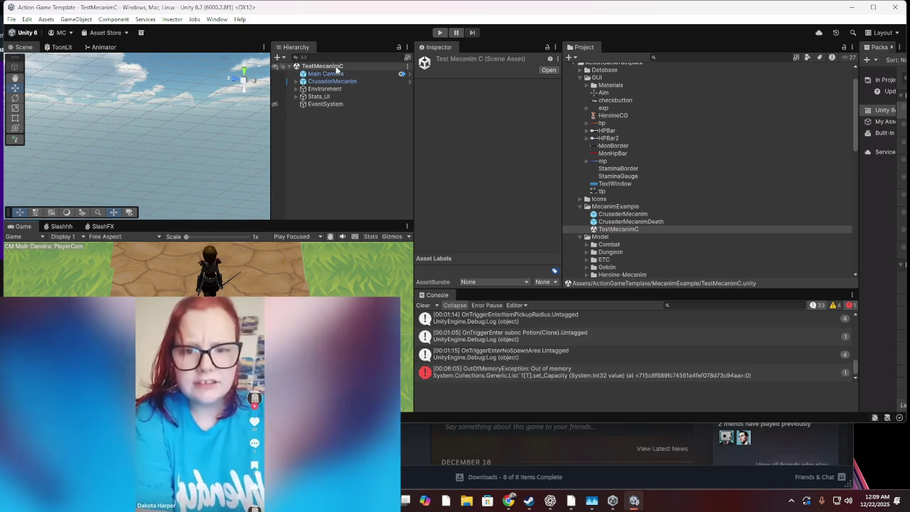
click(319, 89)
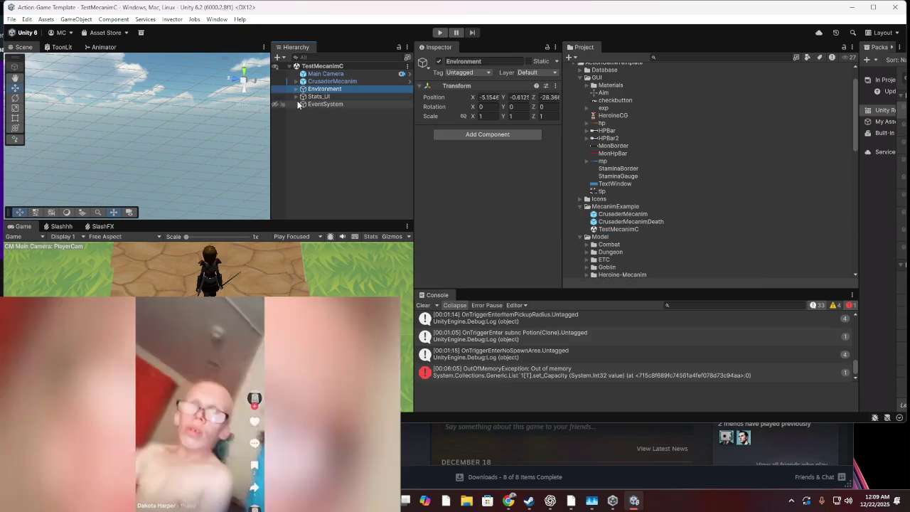
click(296, 89)
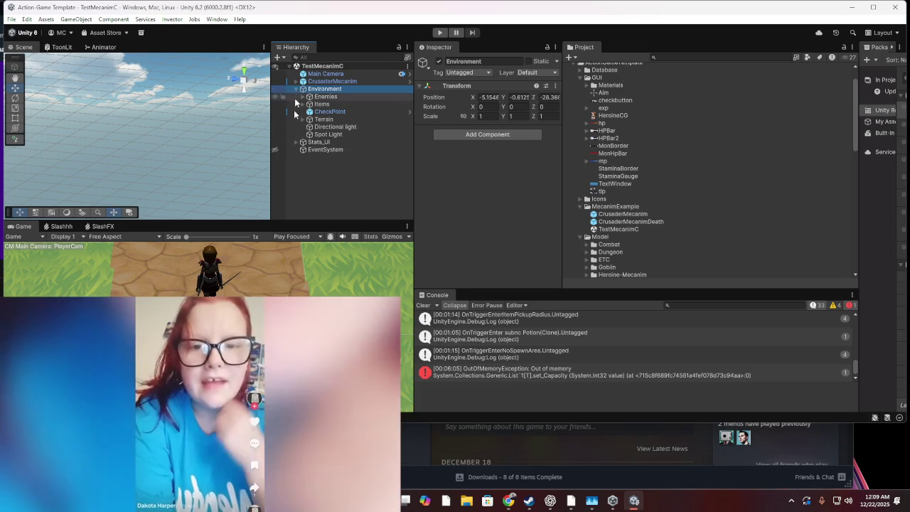
click(294, 143)
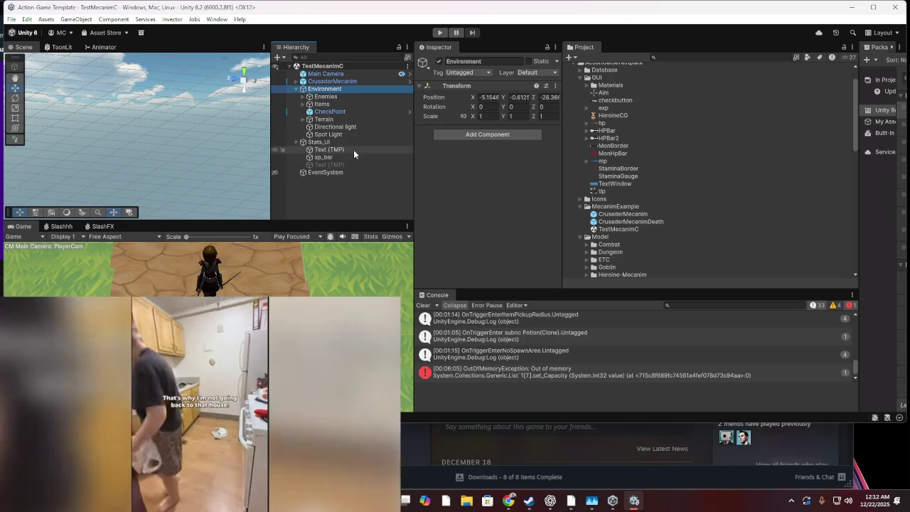
Inspect the Stats_UI canvas and its Text (TMP) child in the Hierarchy
click(352, 150)
click(348, 156)
click(353, 145)
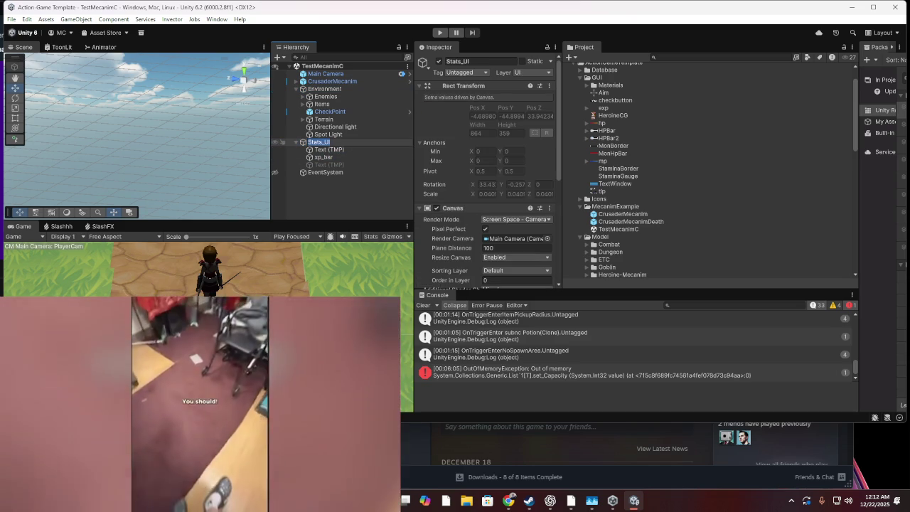
click(353, 148)
click(352, 143)
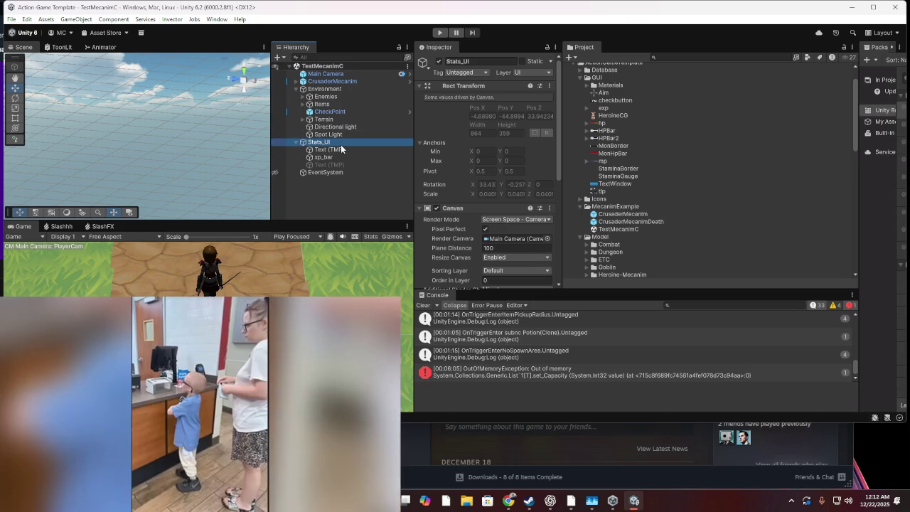
Keep Stats_UI's name unchanged, recheck its XP text, then open the File menu
click(338, 142)
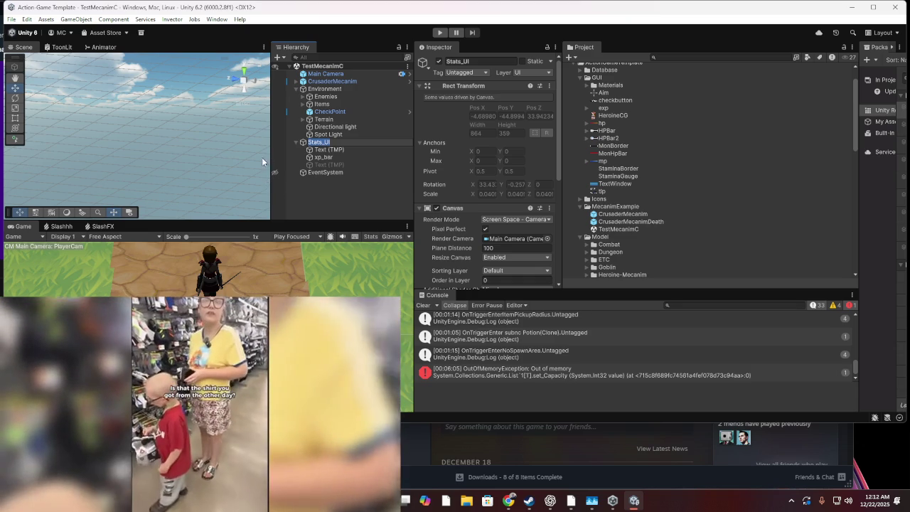
key(Return)
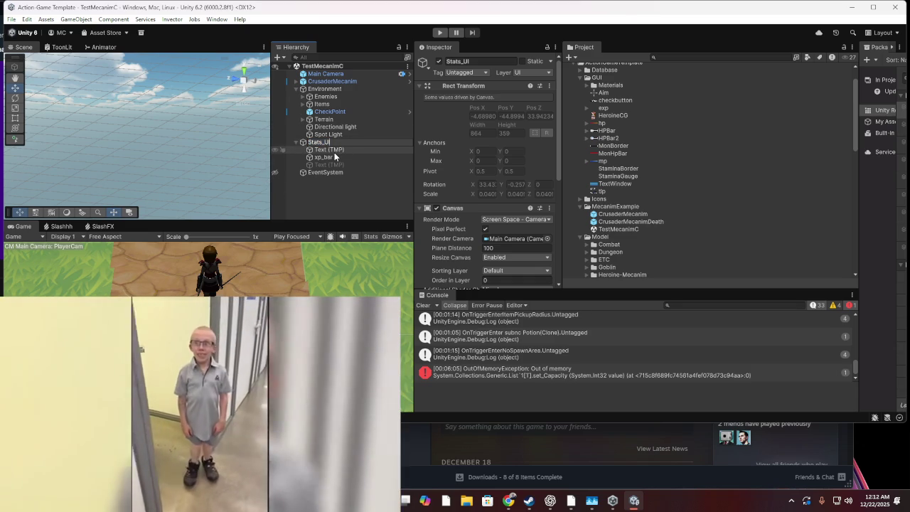
click(342, 150)
click(343, 141)
click(11, 19)
mouse_move(22, 22)
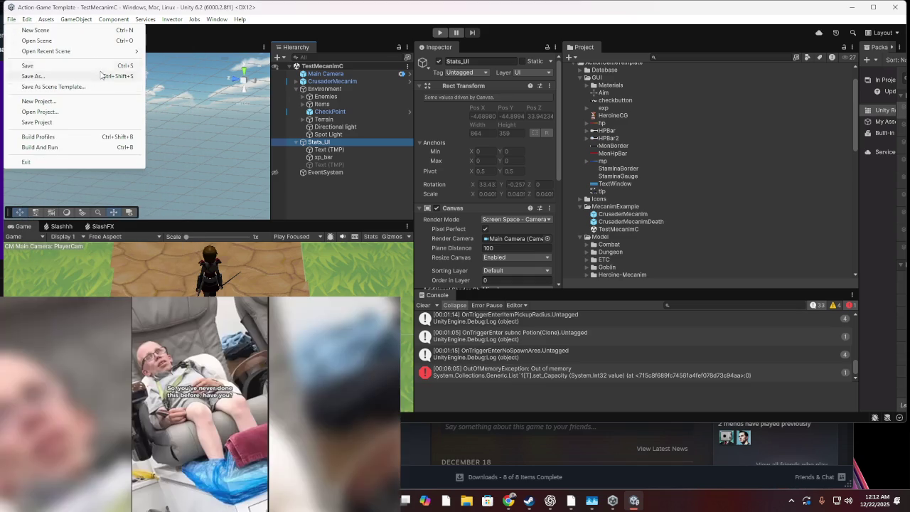
Open the Plain scene from File > Open Recent Scene
mouse_move(107, 53)
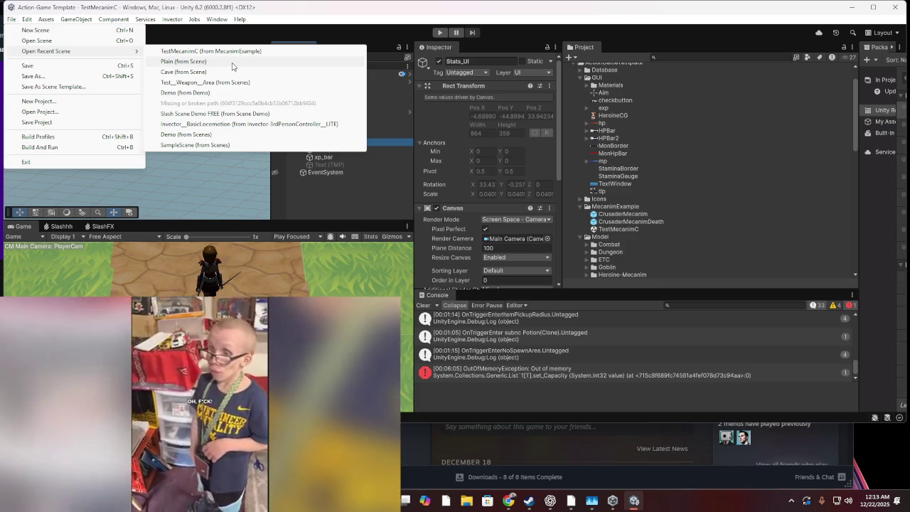
click(232, 63)
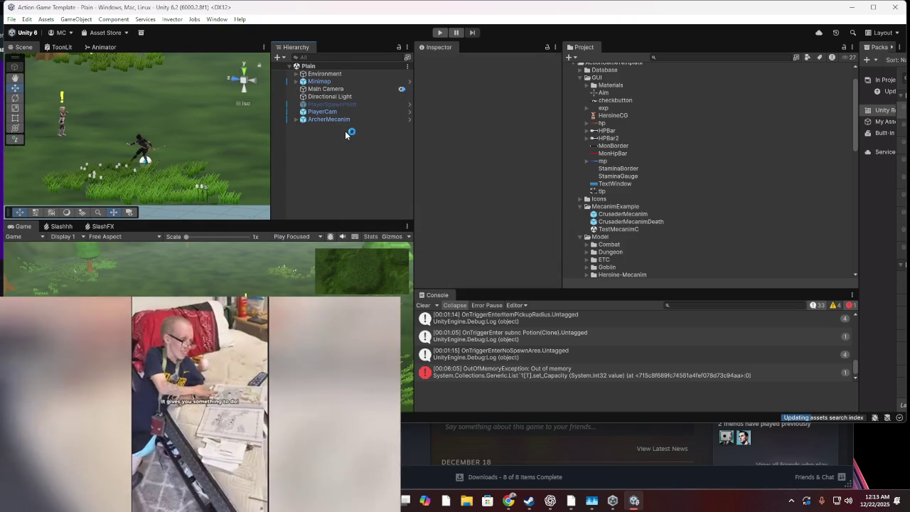
Paste the copied Stats_UI canvas into the Plain scene's Hierarchy with Ctrl+V
key(ctrl+v)
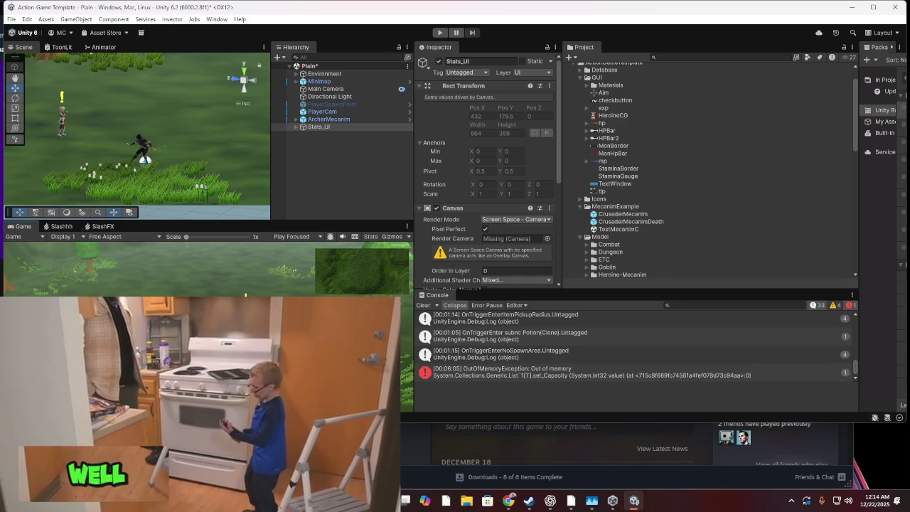
Enter Play mode and press Space to make the archer dodge as Big Goblins spawn
click(440, 33)
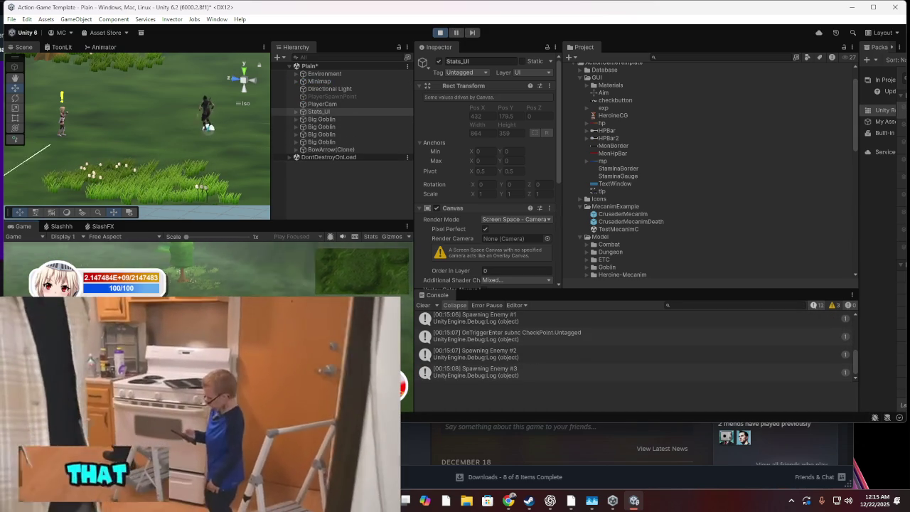
key(space)
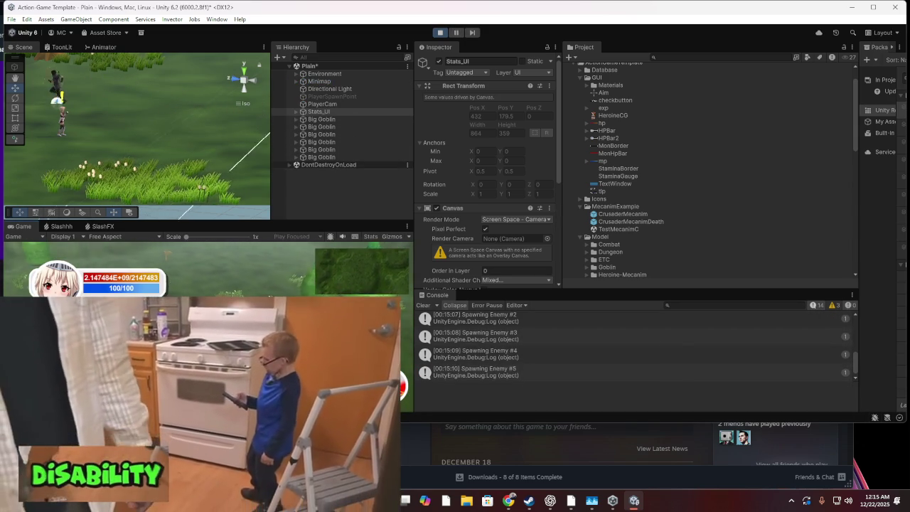
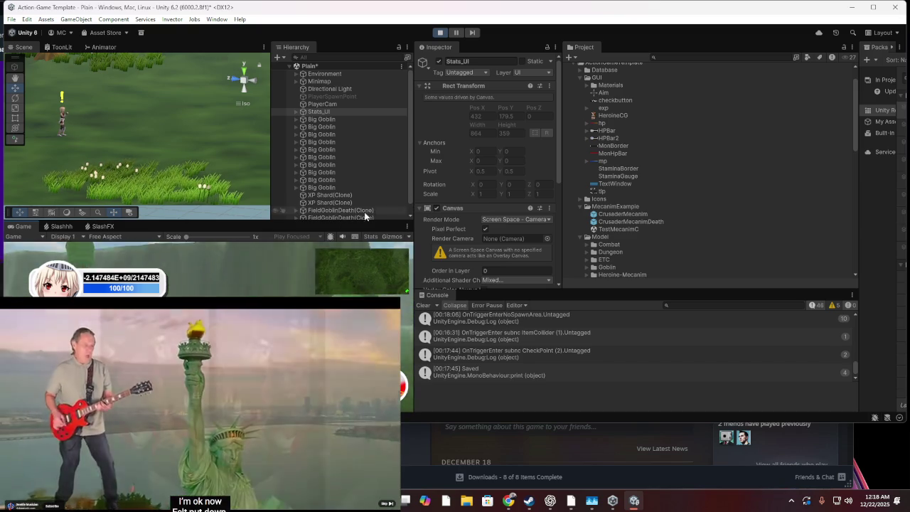
Exit Play mode keeping the play-time changes, and select the Stats_UI canvas
click(440, 31)
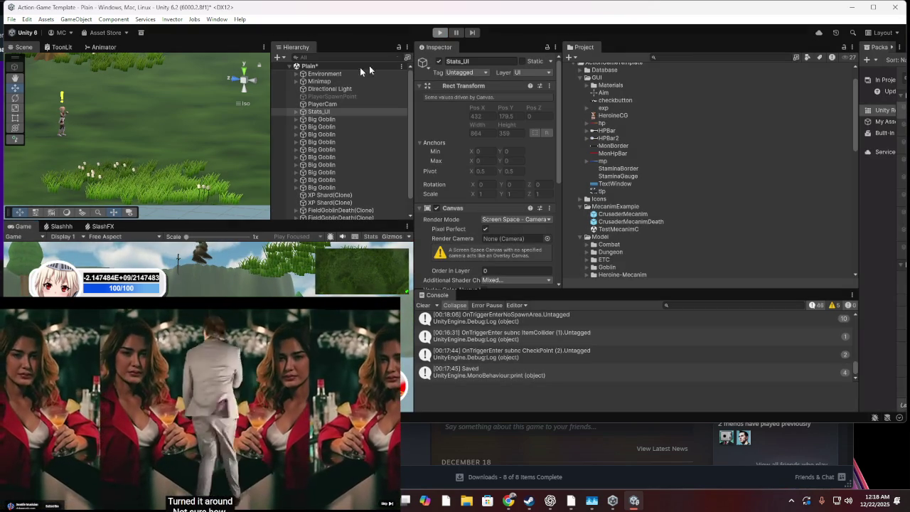
click(483, 256)
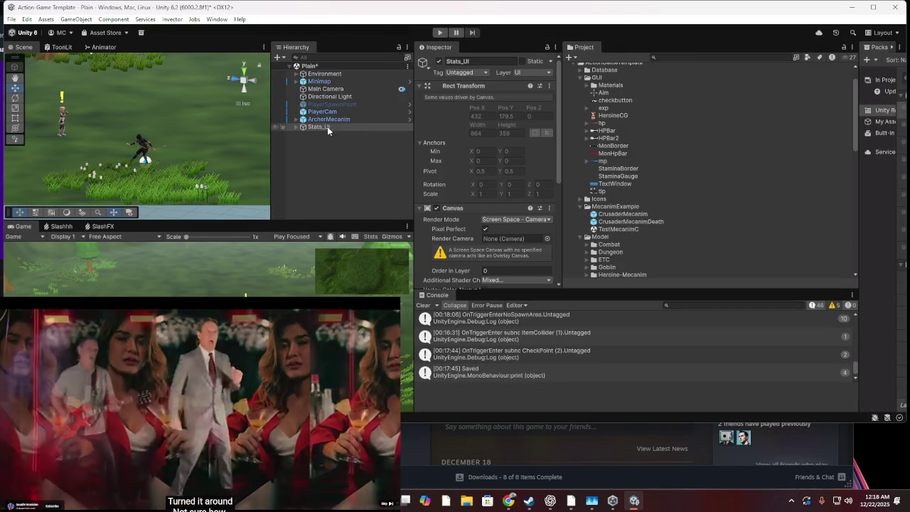
click(324, 126)
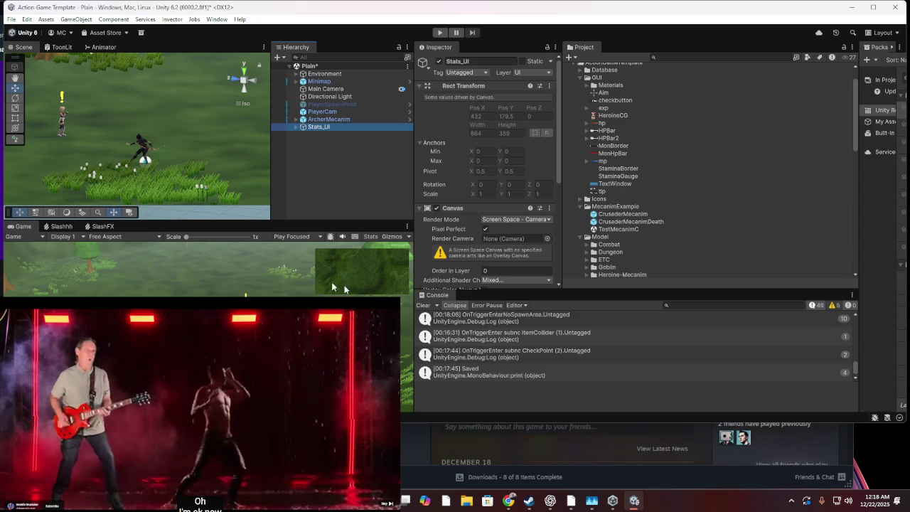
scroll(469, 169, down, 5)
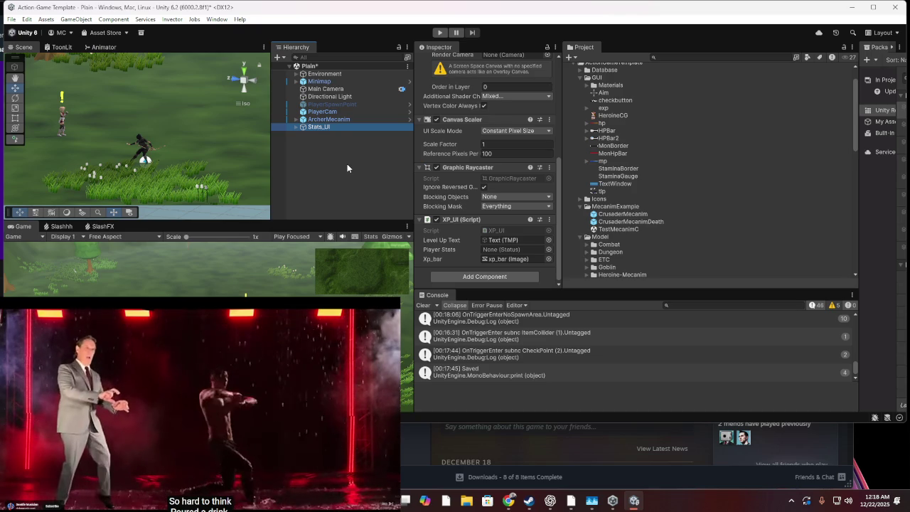
In the browser, close the floating video player and open a video from the YouTube home feed
click(387, 459)
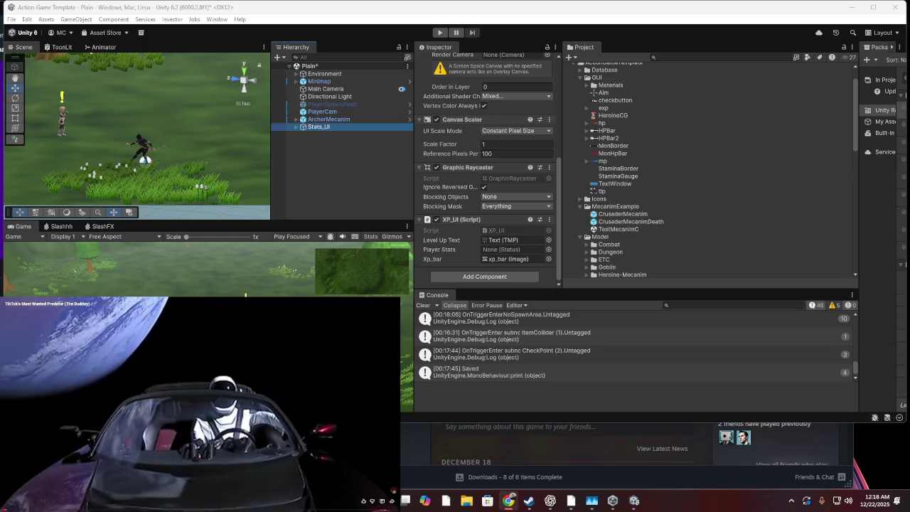
click(392, 500)
click(29, 328)
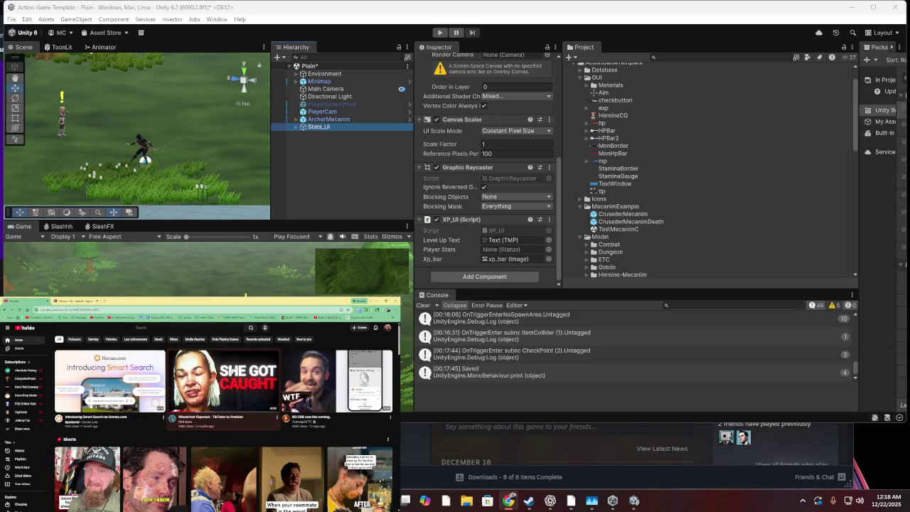
click(231, 371)
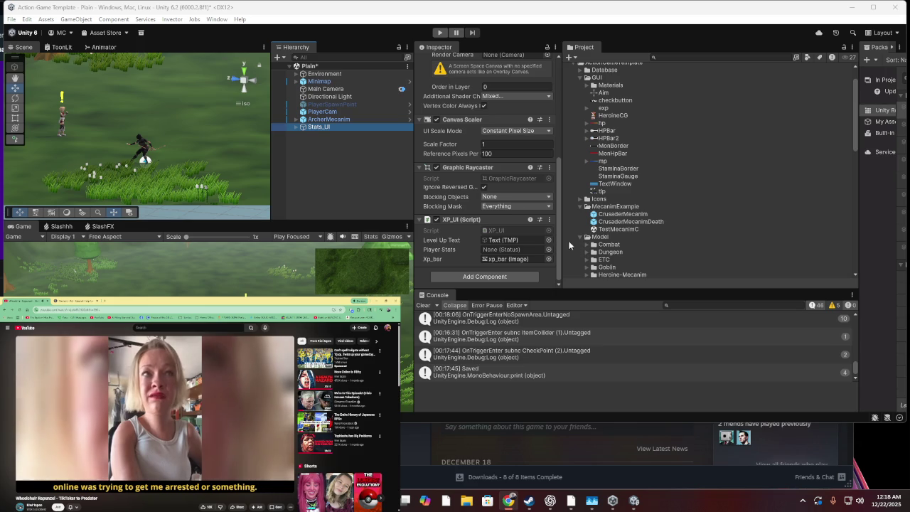
Assign ArcherMecanim to XP_UI's Player Stats field and save the Plain scene
click(548, 249)
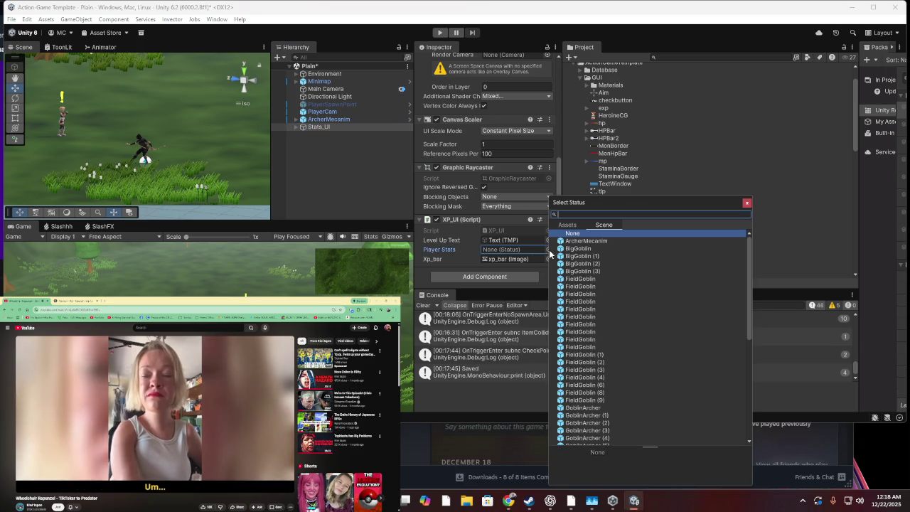
double_click(586, 242)
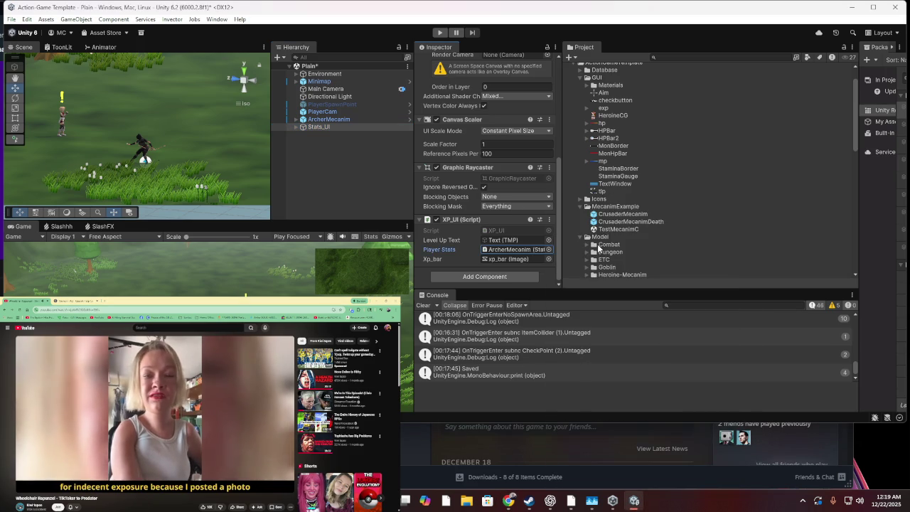
key(ctrl+s)
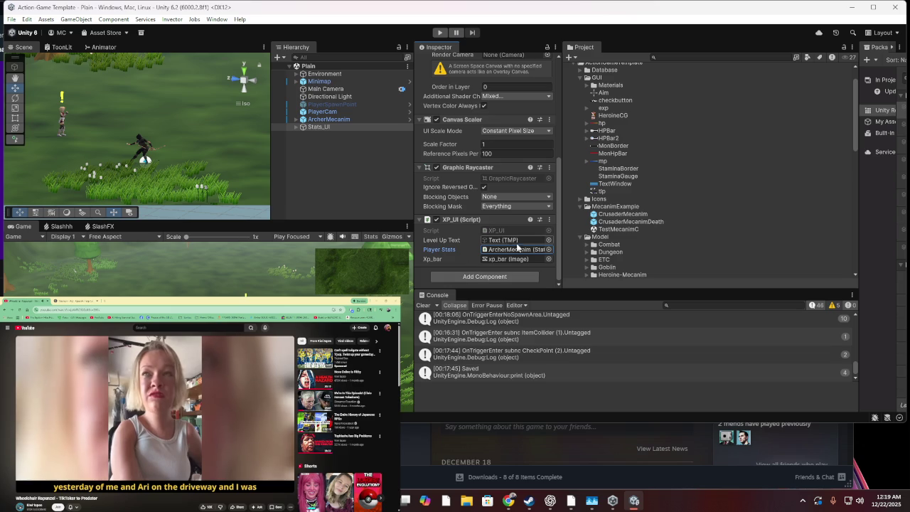
Enter Play mode and make the archer dodge with Space to test the stats UI
click(442, 34)
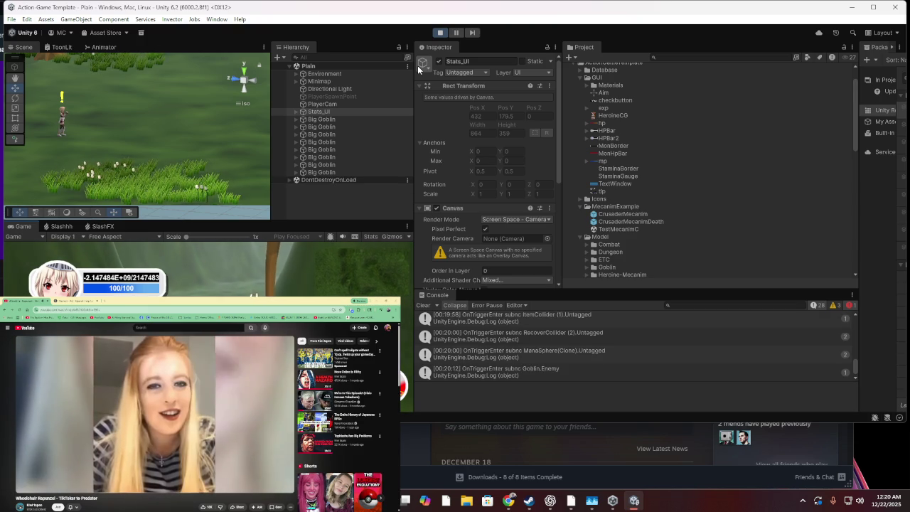
key(space)
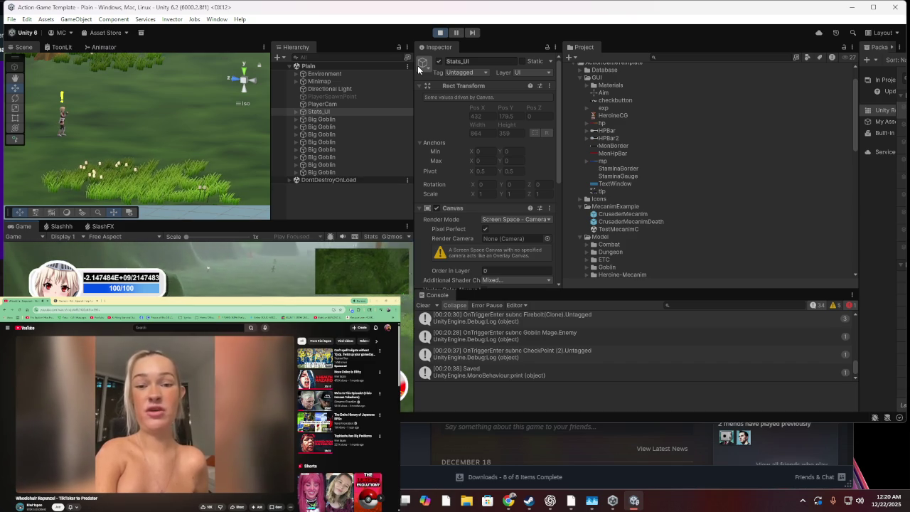
Stop the test run keeping the PlayerCam changes, then bring the browser to the front
click(442, 32)
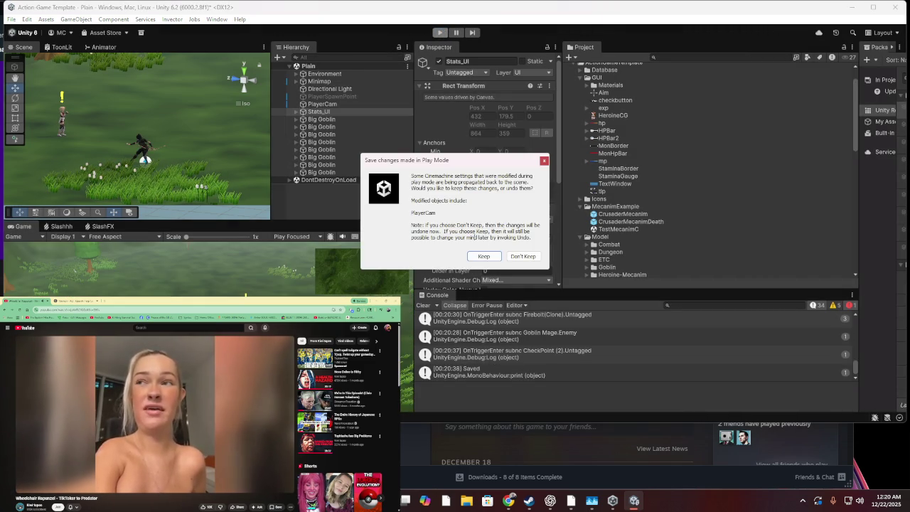
click(480, 255)
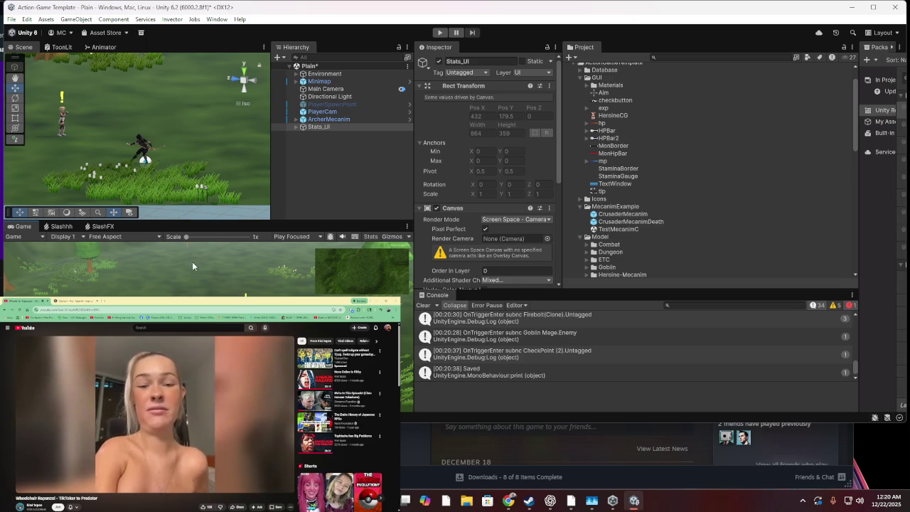
click(440, 34)
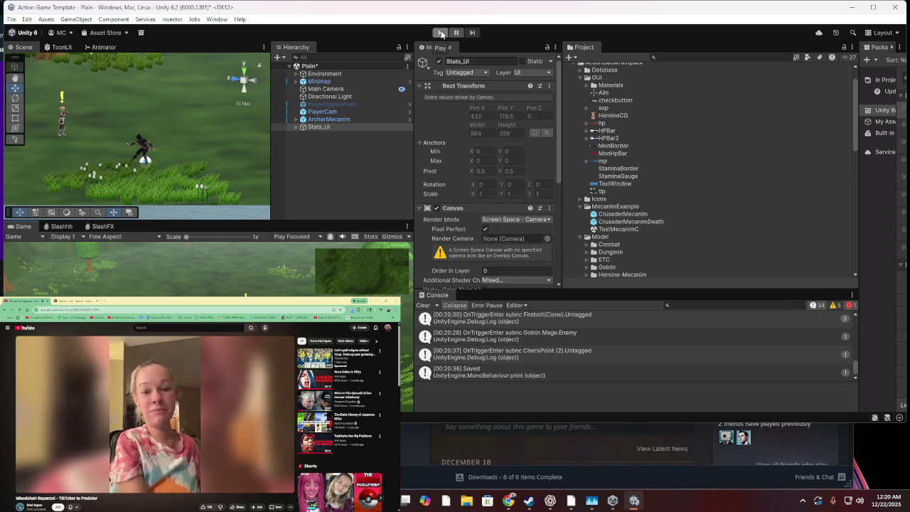
click(27, 328)
click(27, 328)
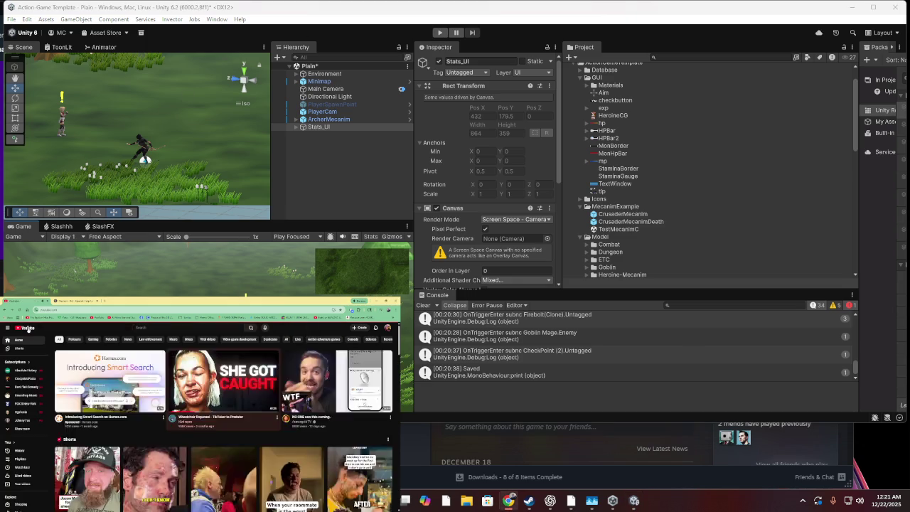
mouse_move(320, 401)
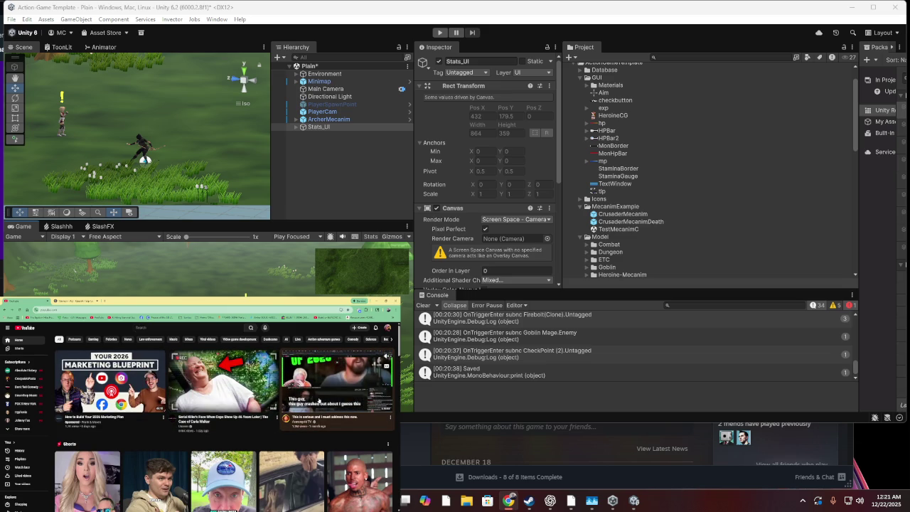
scroll(318, 399, down, 5)
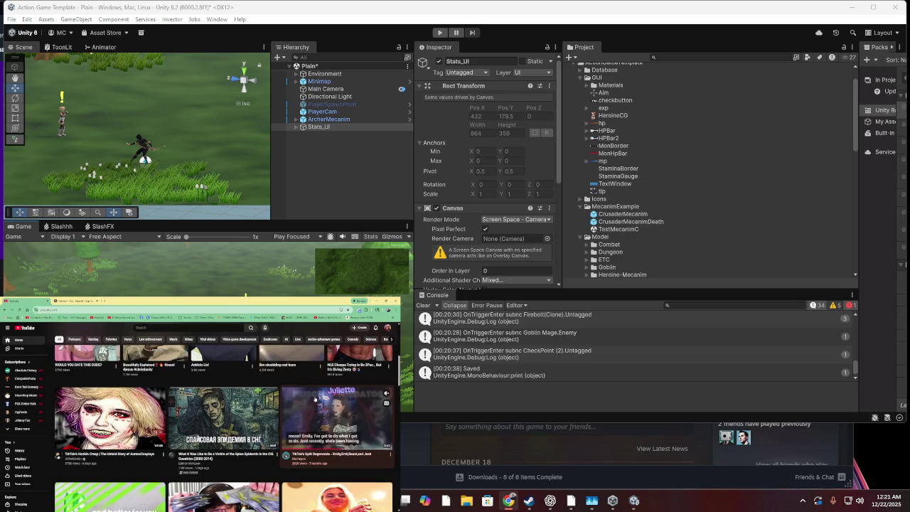
scroll(315, 398, down, 3)
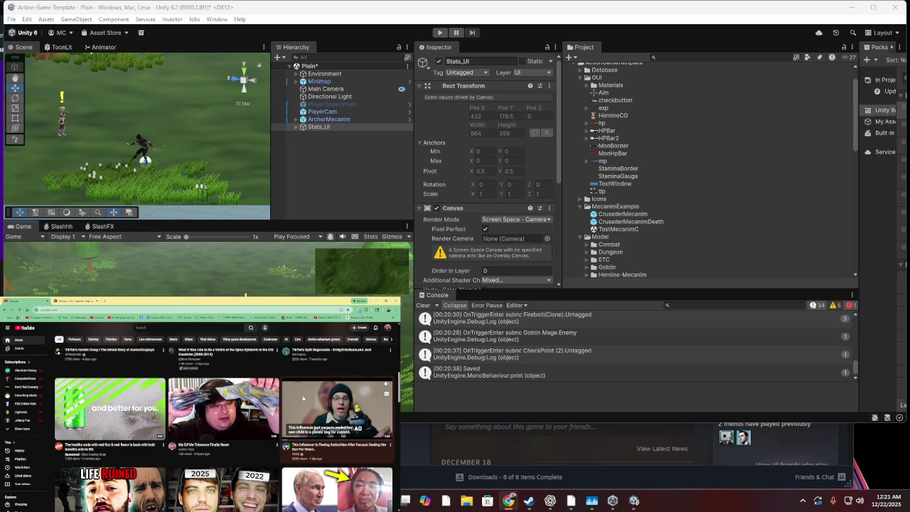
scroll(303, 397, down, 3)
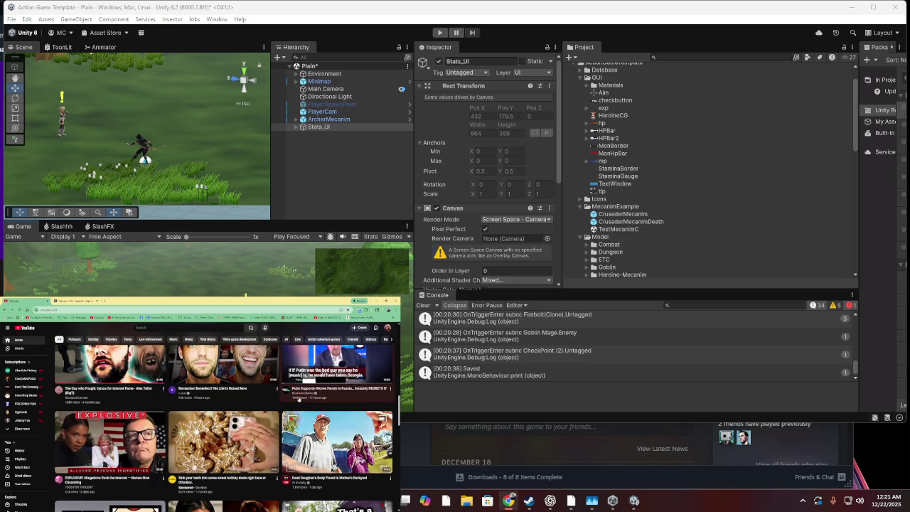
scroll(158, 408, down, 2)
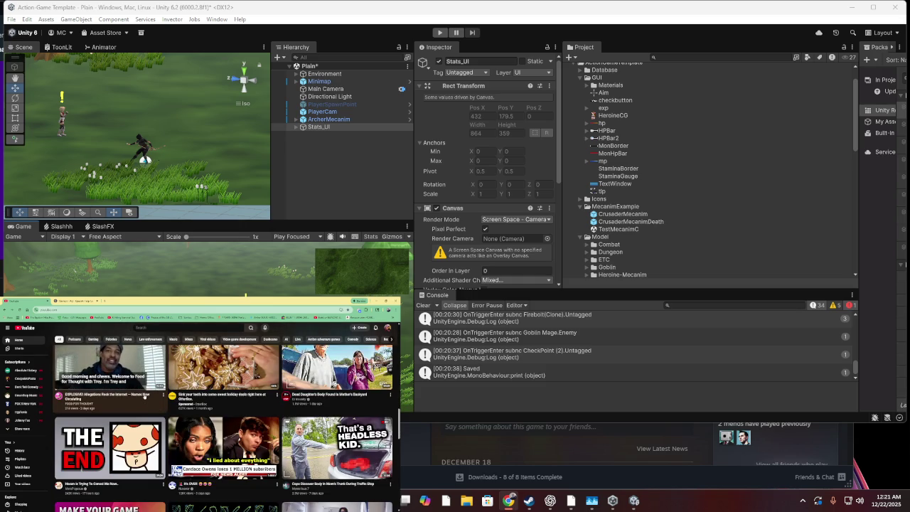
scroll(144, 396, down, 2)
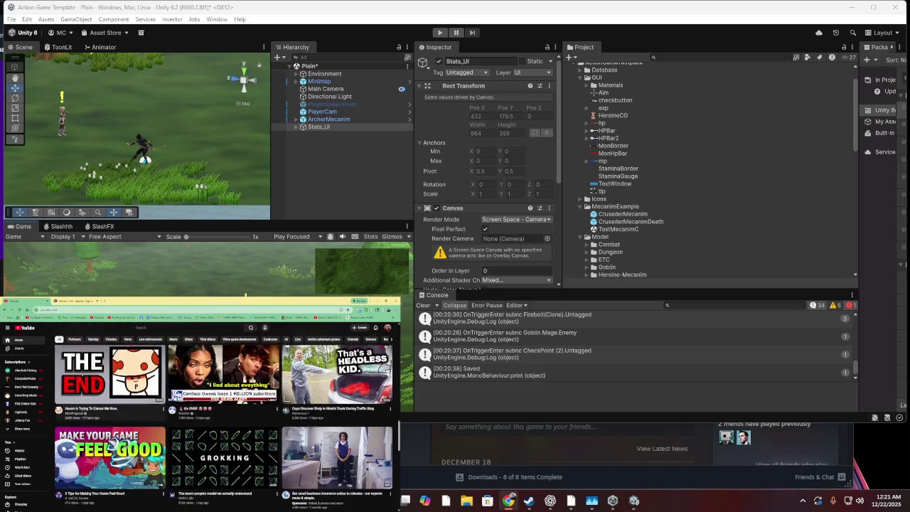
scroll(144, 396, down, 2)
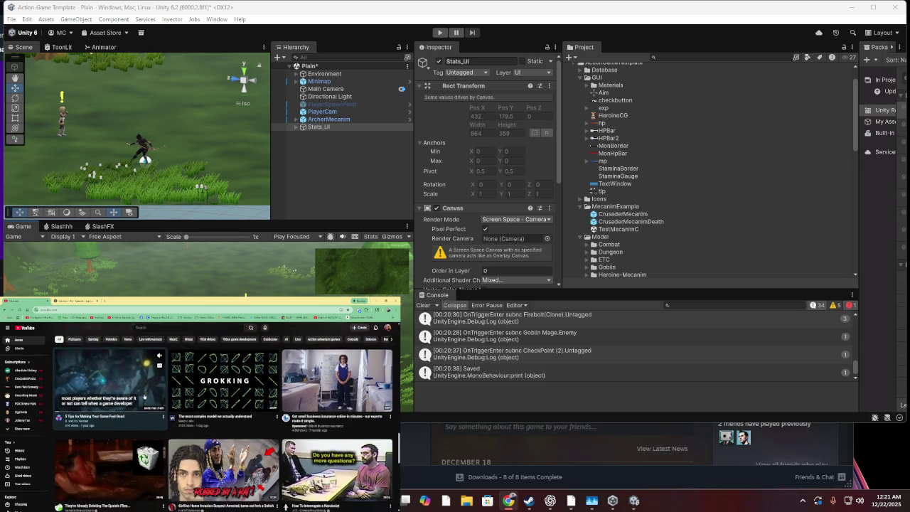
scroll(144, 396, down, 2)
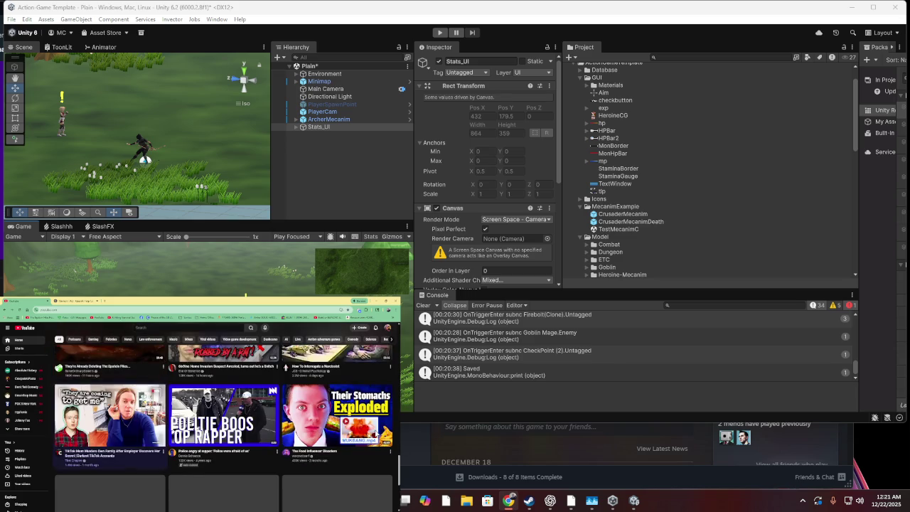
scroll(145, 396, down, 2)
scroll(144, 396, down, 2)
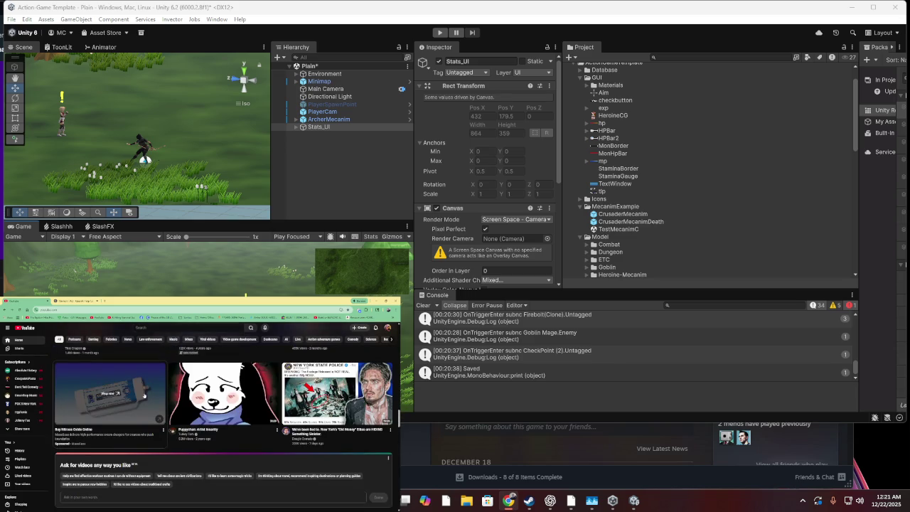
scroll(144, 396, down, 3)
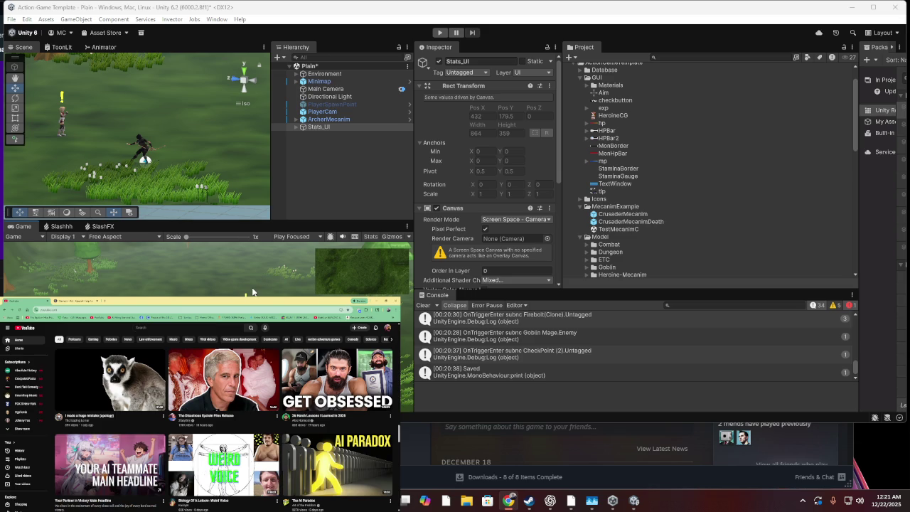
Enter Play mode to check the Stats_UI bar shows health 100/100 in the Game view
click(436, 34)
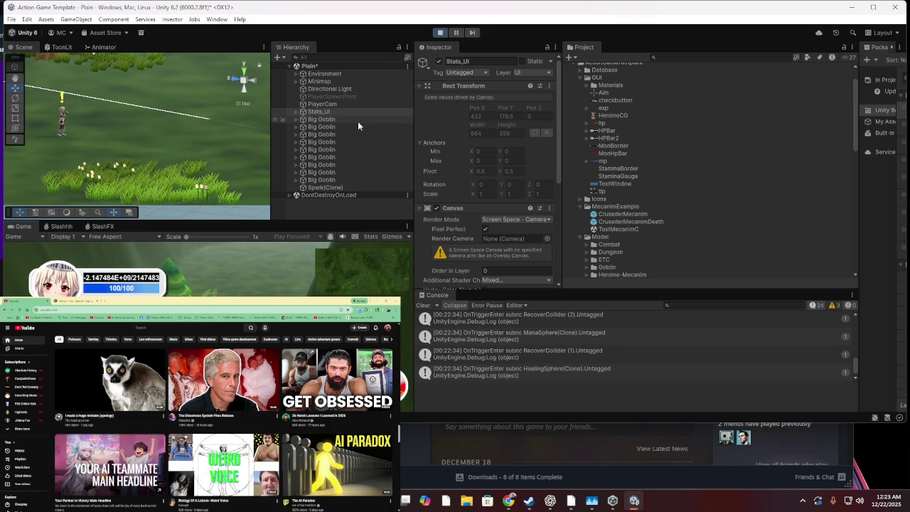
Stop Play mode and keep the PlayerCam changes made while playing
click(440, 32)
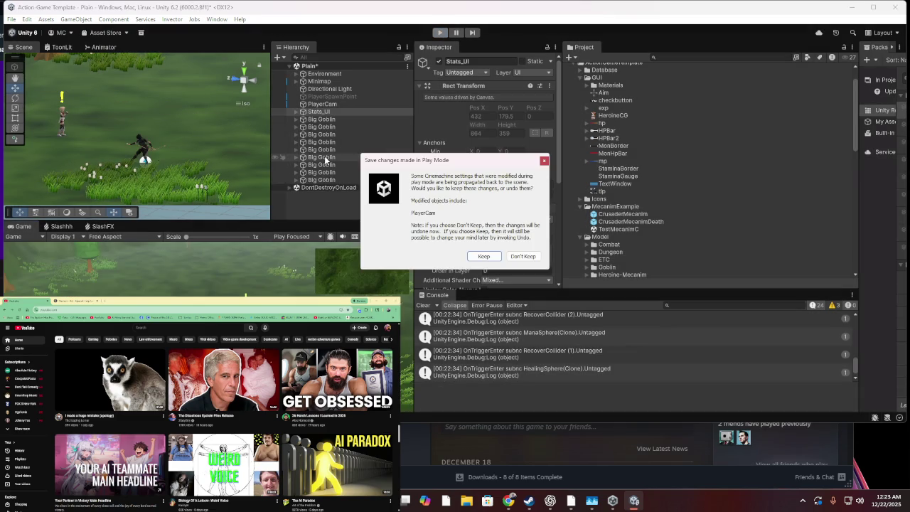
click(473, 256)
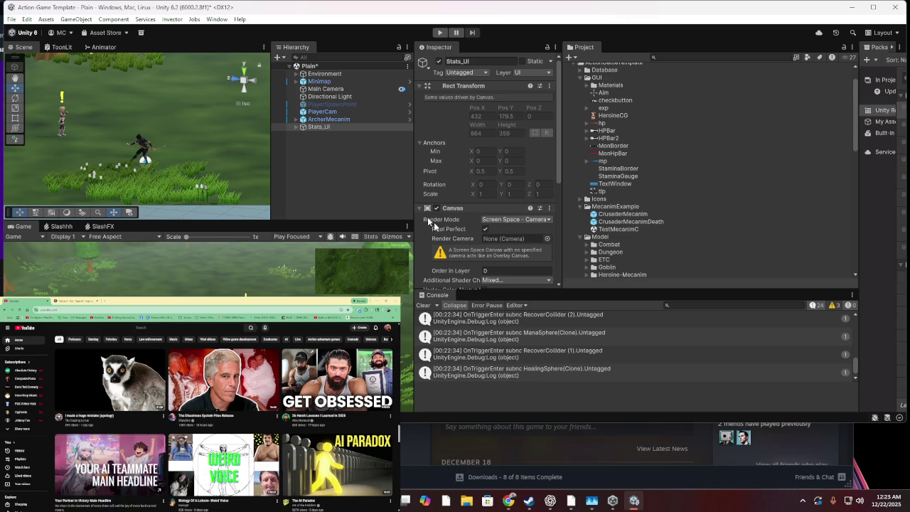
scroll(471, 202, down, 3)
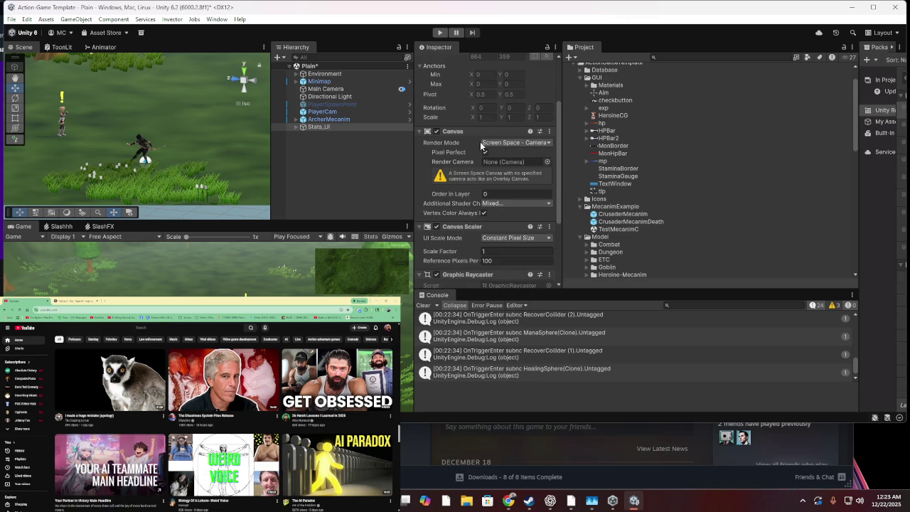
Set Main Camera as the Stats_UI canvas Render Camera, with plane distance 100
click(547, 162)
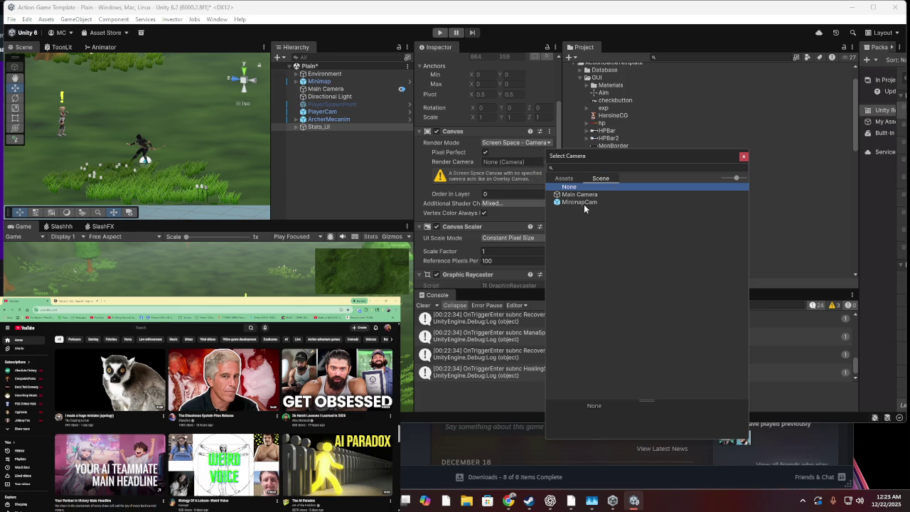
double_click(583, 196)
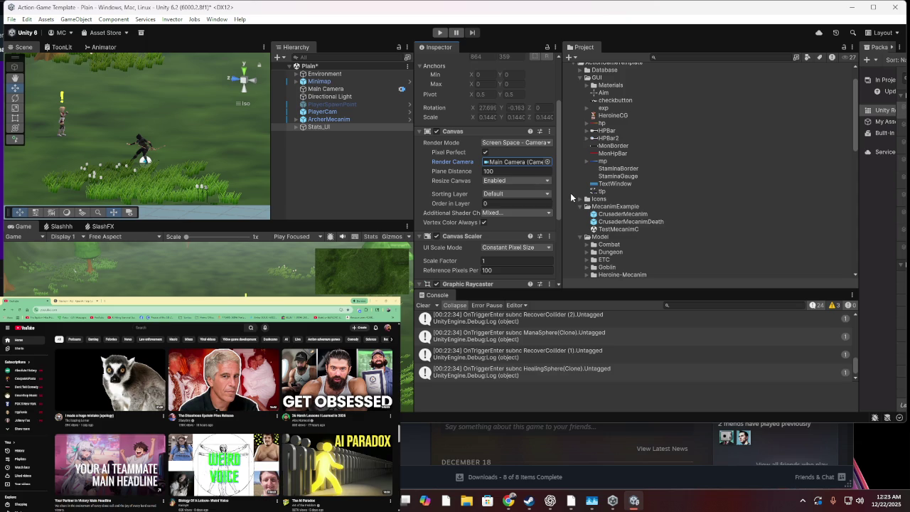
key(Tab)
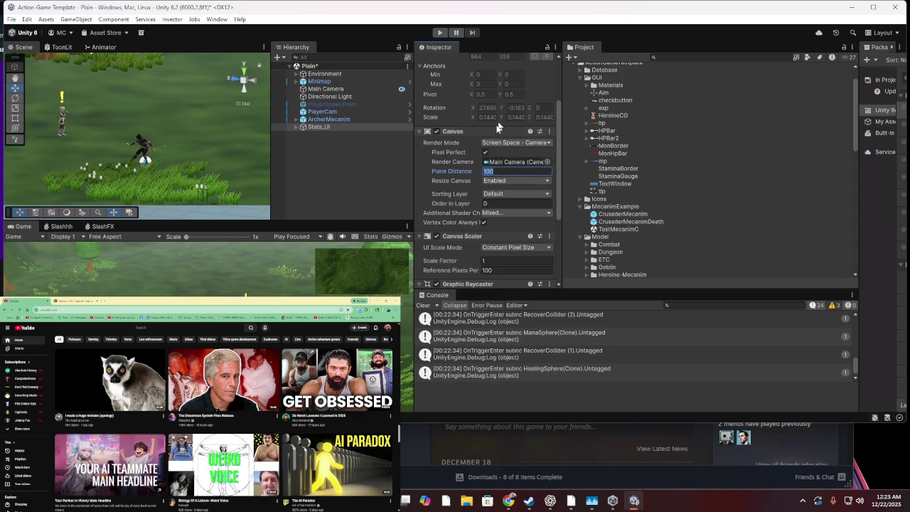
scroll(500, 231, down, 2)
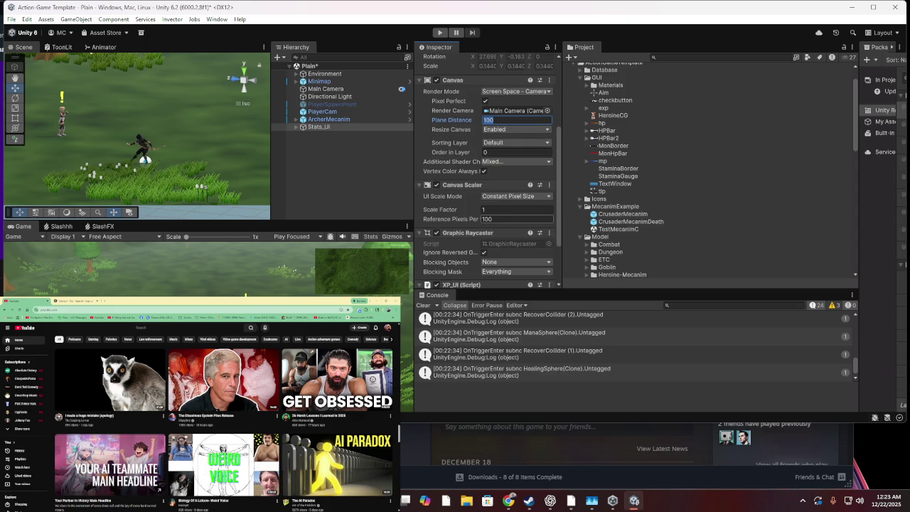
scroll(491, 218, down, 3)
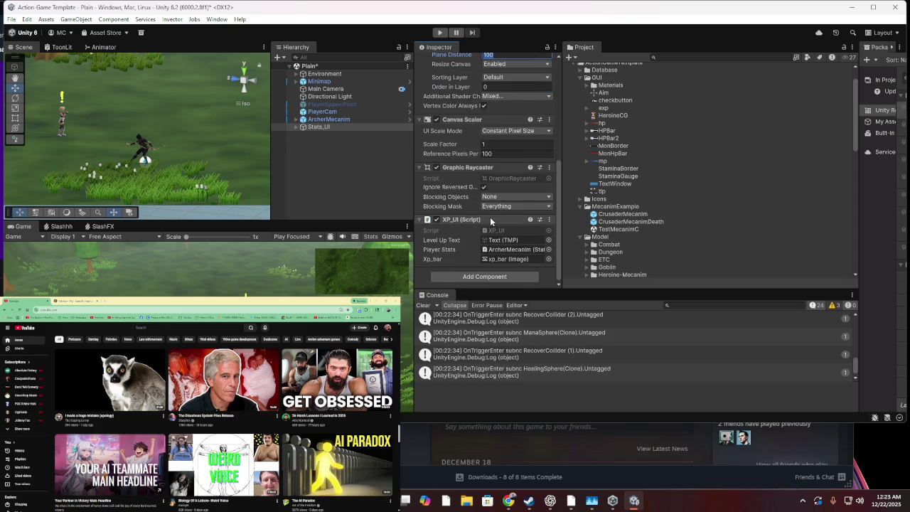
scroll(490, 221, up, 4)
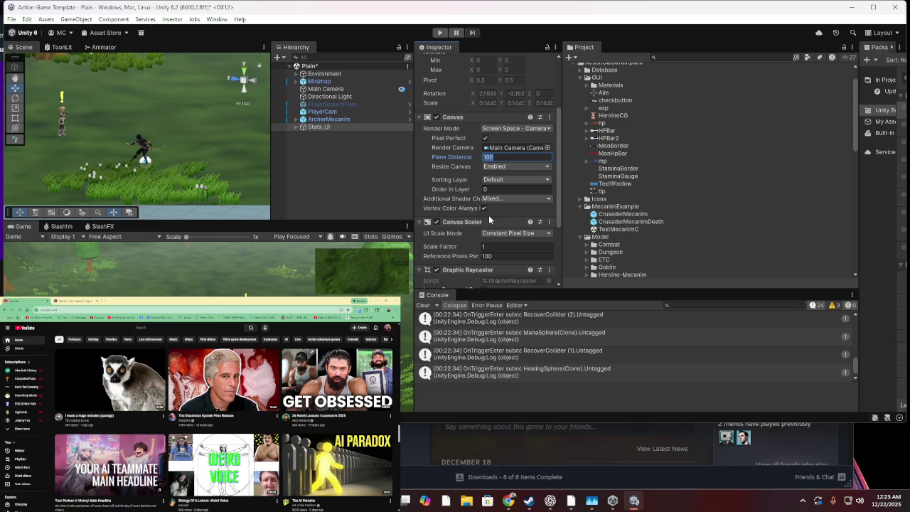
Try Plane Distance 32, return it to 100, then undo so Render Camera is None
text(32)
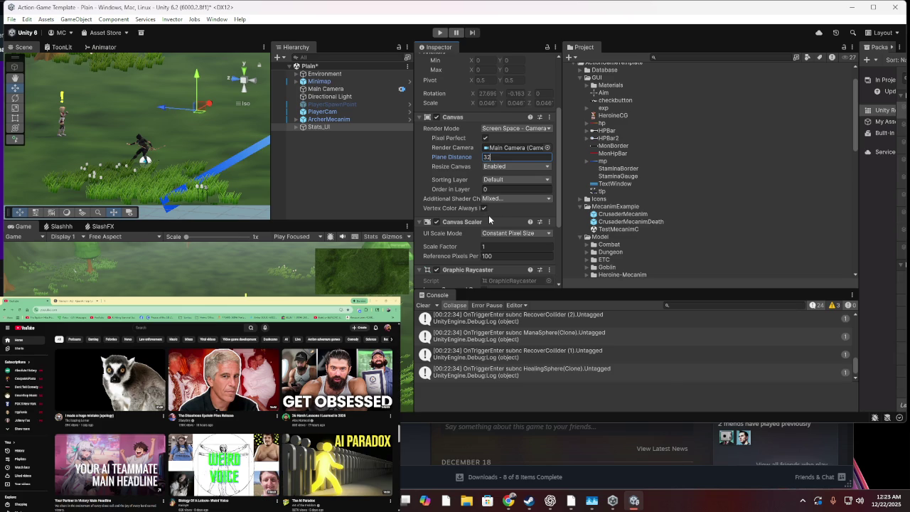
scroll(235, 114, down, 3)
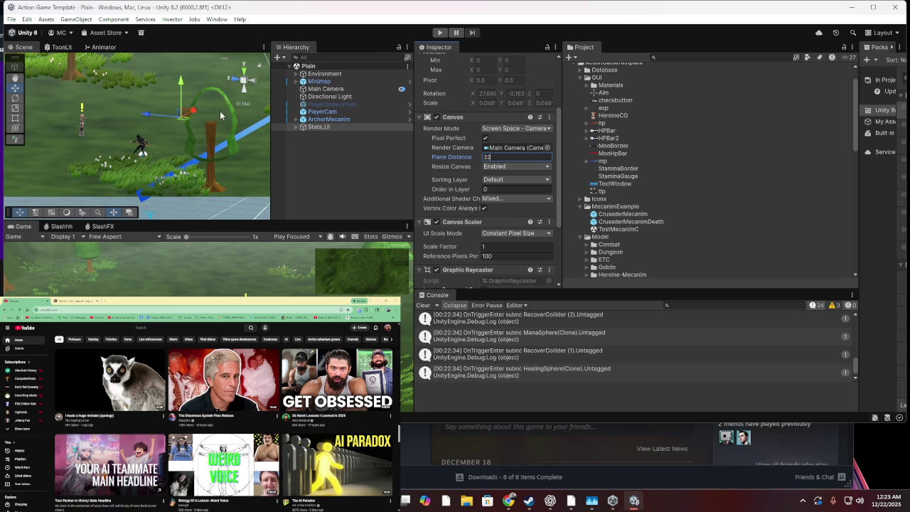
scroll(252, 164, down, 5)
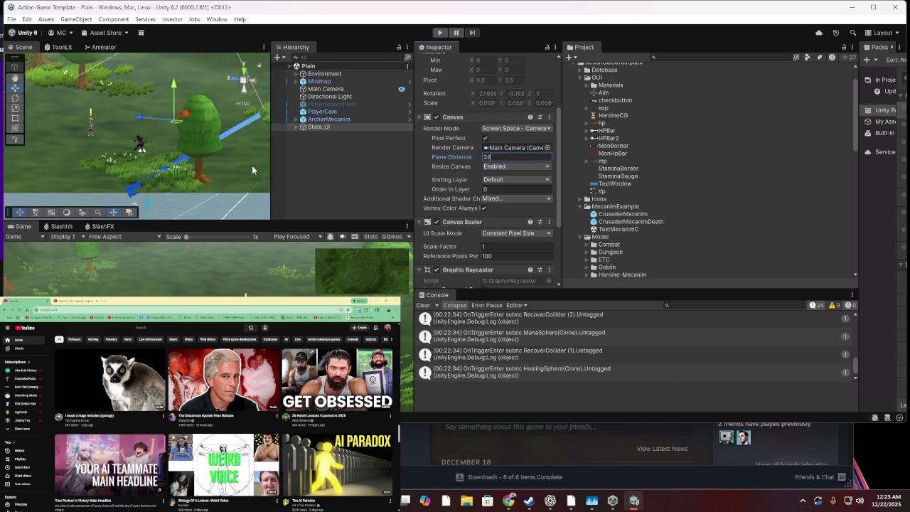
text(100)
key(ctrl+z)
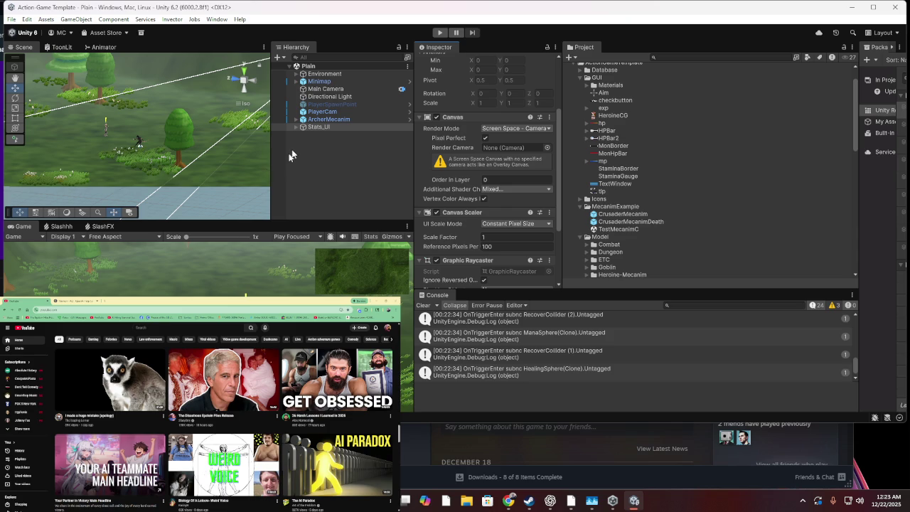
scroll(416, 126, down, 1)
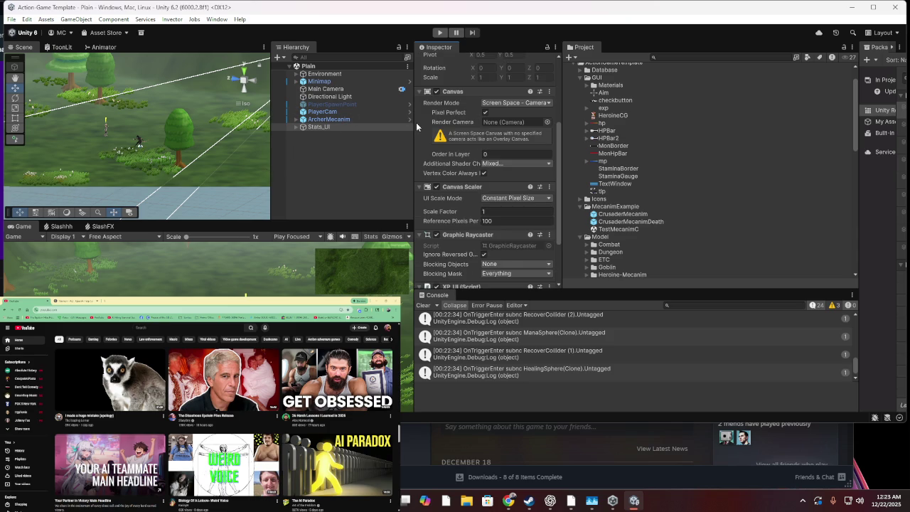